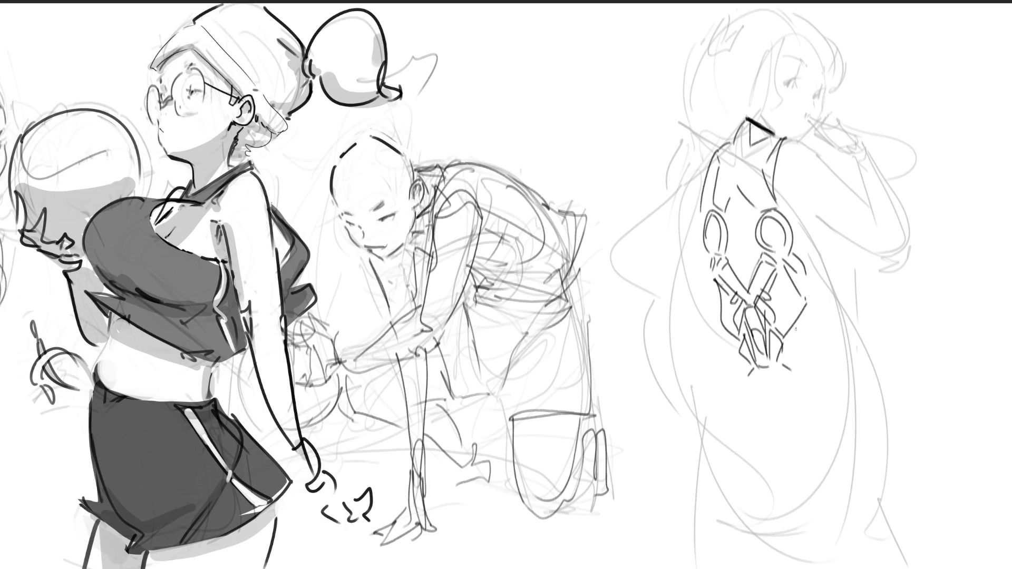
# Step: Ink a curving line and short strokes below the right figure's hands and along her lower body
pyautogui.moveTo(789, 364); pyautogui.dragTo(795, 494)
pyautogui.moveTo(751, 373); pyautogui.dragTo(747, 387)
pyautogui.moveTo(778, 462); pyautogui.dragTo(786, 478)
pyautogui.moveTo(745, 374); pyautogui.dragTo(760, 419)
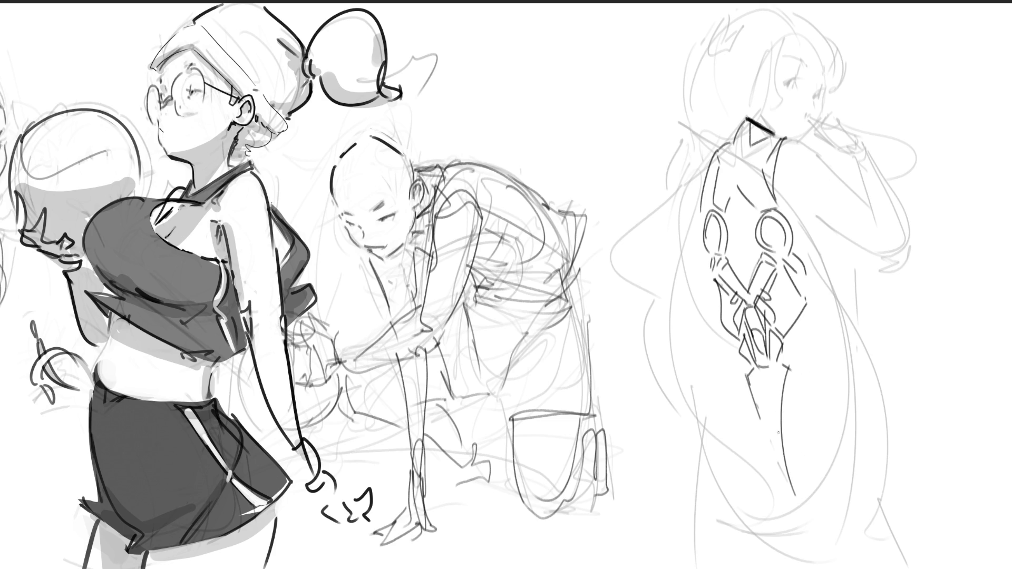
# Step: Draw a closed oval and two parallel lines on the right figure's leg, redoing weak strokes
pyautogui.moveTo(782, 431)
pyautogui.mouseDown()
pyautogui.moveTo(794, 451)
pyautogui.moveTo(782, 439)
pyautogui.mouseUp()
pyautogui.hotkey('ctrl', 'z')
pyautogui.hotkey('ctrl', 'z')
pyautogui.moveTo(790, 422)
pyautogui.mouseDown()
pyautogui.moveTo(783, 437)
pyautogui.moveTo(795, 445)
pyautogui.moveTo(783, 440)
pyautogui.moveTo(792, 426)
pyautogui.moveTo(758, 451)
pyautogui.mouseUp()
pyautogui.hotkey('ctrl', 'z')
pyautogui.hotkey('ctrl', 'z')
pyautogui.moveTo(785, 426); pyautogui.dragTo(820, 395)
pyautogui.moveTo(791, 445); pyautogui.dragTo(830, 415)
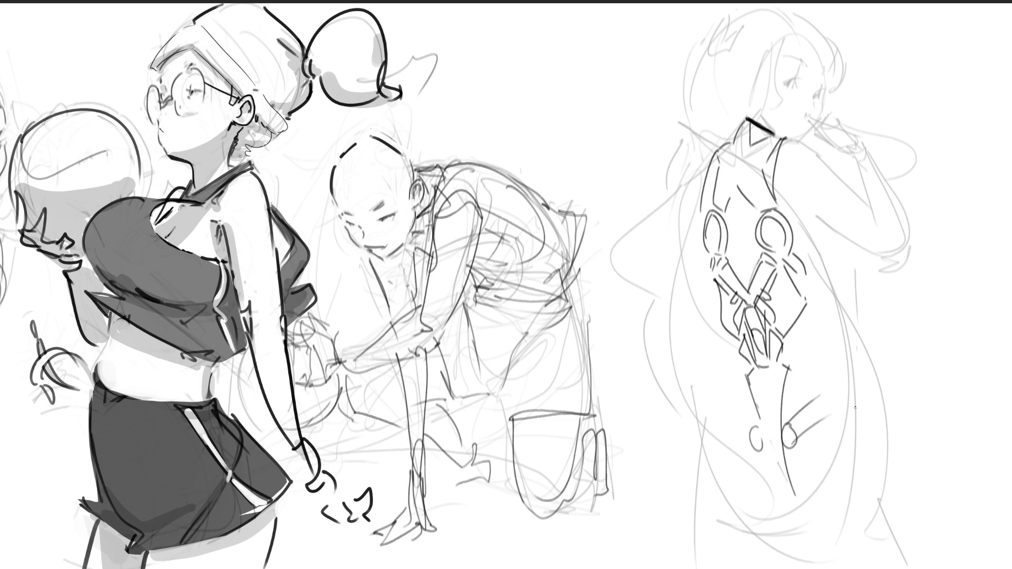
pyautogui.hotkey('ctrl', 'z')
pyautogui.moveTo(798, 434); pyautogui.dragTo(835, 406)
# Step: Add diagonal strokes left of the knee and rework the hip contour strokes
pyautogui.moveTo(731, 414); pyautogui.dragTo(747, 444)
pyautogui.moveTo(732, 354); pyautogui.dragTo(747, 371)
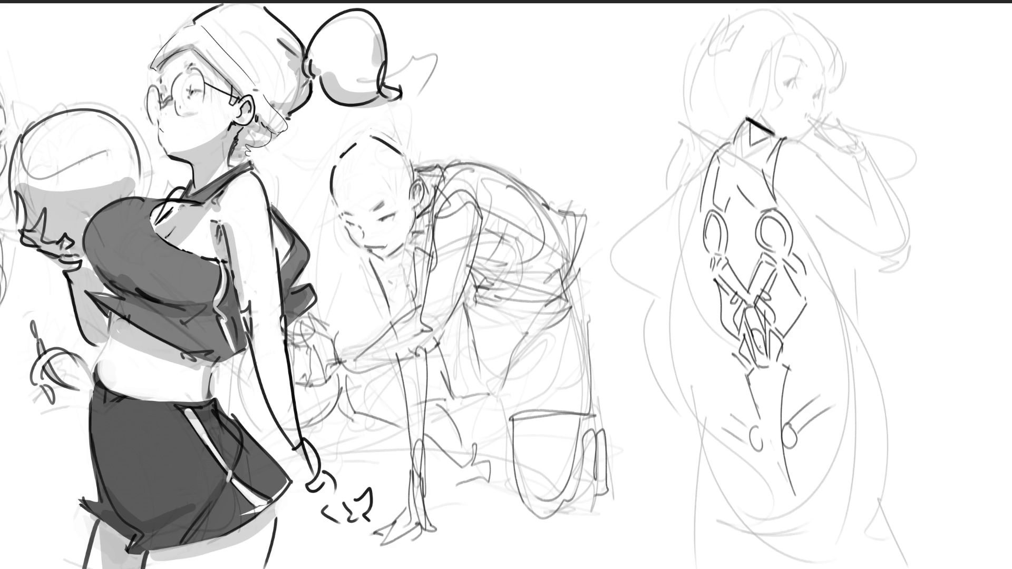
pyautogui.hotkey('ctrl', 'z')
pyautogui.moveTo(731, 355)
pyautogui.mouseDown()
pyautogui.moveTo(746, 373)
pyautogui.moveTo(726, 407)
pyautogui.mouseUp()
pyautogui.moveTo(728, 354)
pyautogui.mouseDown()
pyautogui.moveTo(698, 408)
pyautogui.moveTo(696, 372)
pyautogui.moveTo(685, 396)
pyautogui.mouseUp()
pyautogui.hotkey('ctrl', 'z')
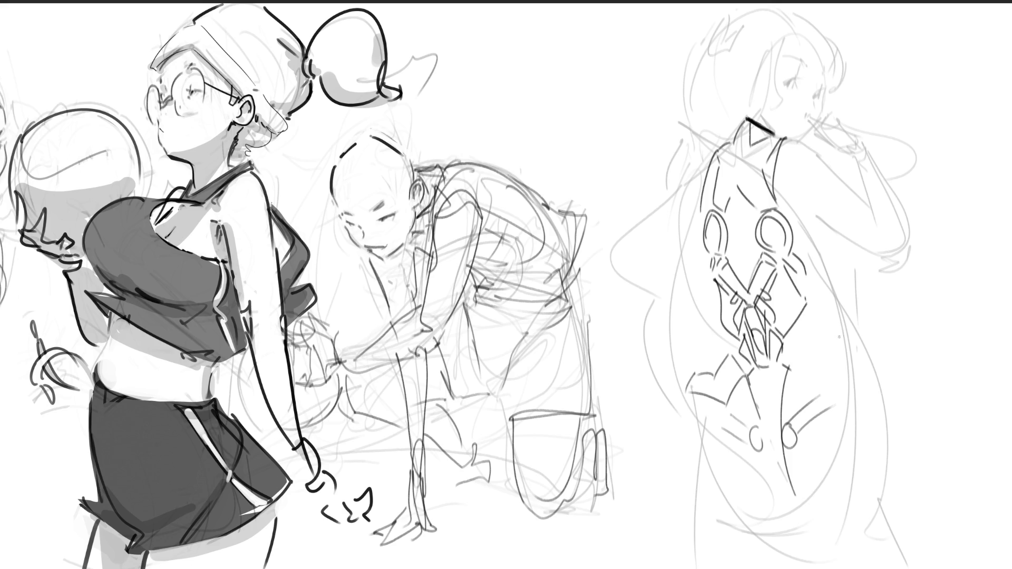
pyautogui.moveTo(798, 349); pyautogui.dragTo(793, 365)
# Step: Ink down-right leg lines, the hip curve and short vertical strokes on the right figure
pyautogui.moveTo(792, 369); pyautogui.dragTo(823, 393)
pyautogui.moveTo(794, 346)
pyautogui.mouseDown()
pyautogui.moveTo(827, 366)
pyautogui.moveTo(865, 356)
pyautogui.moveTo(881, 381)
pyautogui.mouseUp()
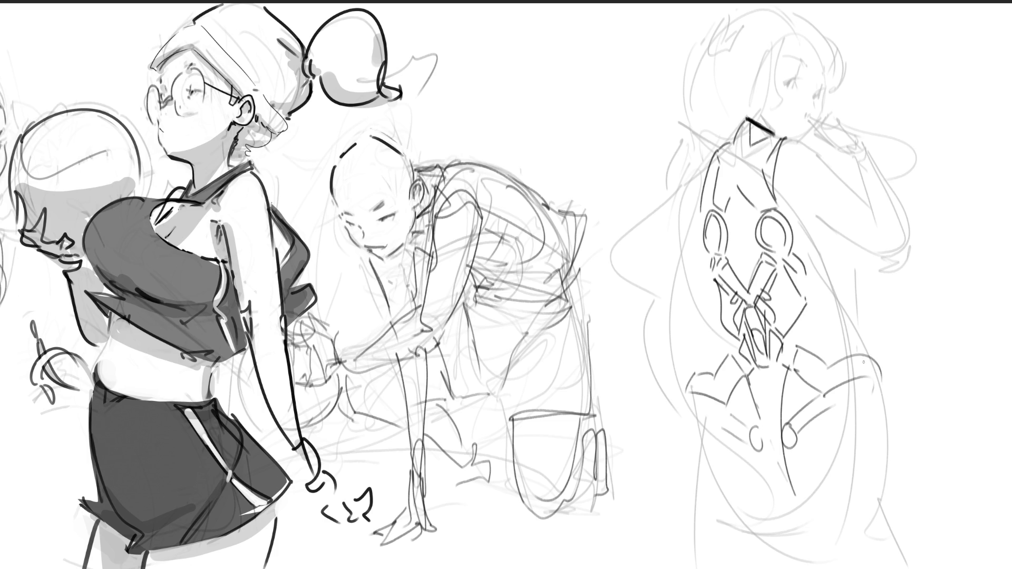
pyautogui.moveTo(865, 354); pyautogui.dragTo(873, 391)
pyautogui.moveTo(835, 386)
pyautogui.mouseDown()
pyautogui.moveTo(839, 411)
pyautogui.moveTo(919, 495)
pyautogui.mouseUp()
pyautogui.moveTo(842, 384); pyautogui.dragTo(903, 462)
pyautogui.moveTo(906, 450); pyautogui.dragTo(907, 485)
# Step: Draw two parallel down-left diagonals across her lower body, discarding the curve to the page bottom
pyautogui.moveTo(730, 412); pyautogui.dragTo(684, 476)
pyautogui.moveTo(715, 403); pyautogui.dragTo(679, 463)
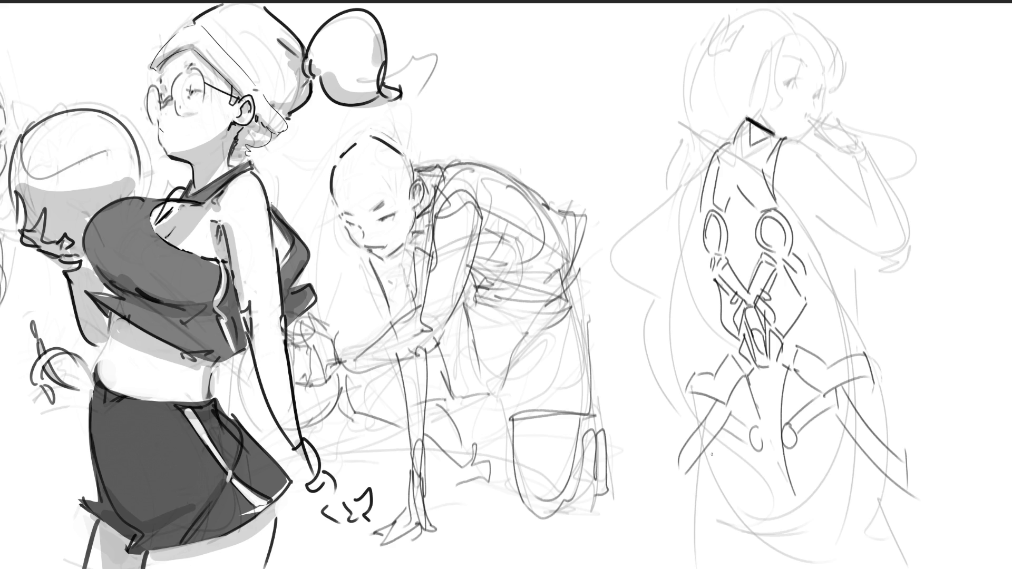
pyautogui.moveTo(701, 459); pyautogui.dragTo(754, 568)
pyautogui.hotkey('ctrl', 'z')
# Step: Draw lines across the lower body and down the figure's right side to the bottom edge
pyautogui.moveTo(791, 493); pyautogui.dragTo(854, 530)
pyautogui.moveTo(866, 380); pyautogui.dragTo(878, 437)
pyautogui.moveTo(880, 472); pyautogui.dragTo(884, 548)
pyautogui.moveTo(855, 381); pyautogui.dragTo(878, 426)
pyautogui.moveTo(893, 478); pyautogui.dragTo(911, 567)
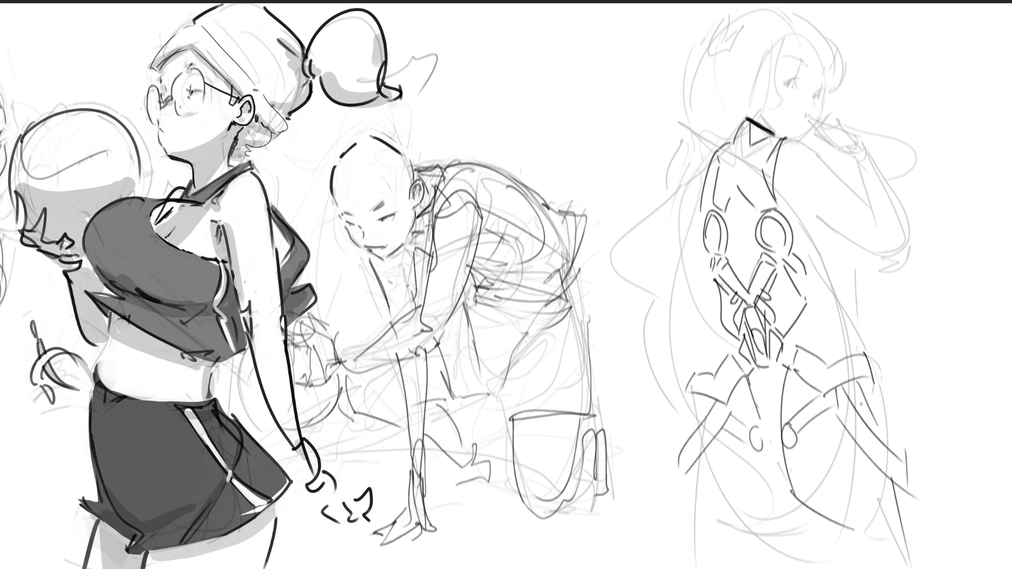
# Step: Redraw the hip stroke slightly left and add thin lines up the figure's back
pyautogui.moveTo(829, 319); pyautogui.dragTo(851, 358)
pyautogui.hotkey('ctrl', 'z')
pyautogui.moveTo(821, 328); pyautogui.dragTo(842, 361)
pyautogui.moveTo(821, 279); pyautogui.dragTo(829, 328)
pyautogui.moveTo(814, 217); pyautogui.dragTo(827, 274)
# Step: Trace the figure's left side contour down to the page bottom, removing stray short strokes
pyautogui.moveTo(756, 534); pyautogui.dragTo(786, 510)
pyautogui.hotkey('ctrl', 'z')
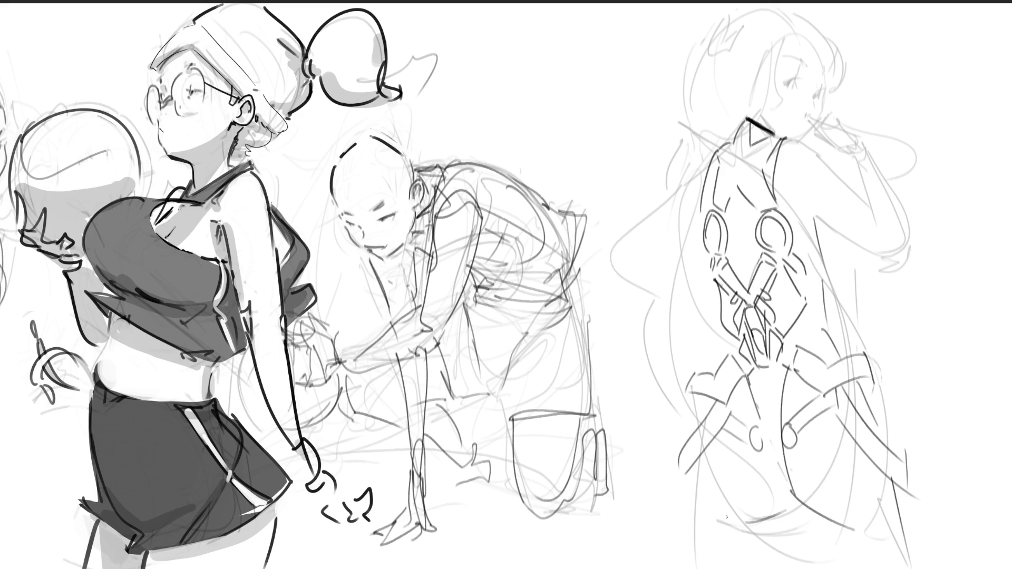
pyautogui.moveTo(702, 452); pyautogui.dragTo(698, 543)
pyautogui.moveTo(701, 458); pyautogui.dragTo(717, 568)
pyautogui.hotkey('ctrl', 'z')
pyautogui.moveTo(703, 454); pyautogui.dragTo(718, 568)
pyautogui.moveTo(700, 425)
pyautogui.mouseDown()
pyautogui.moveTo(707, 390)
pyautogui.moveTo(700, 421)
pyautogui.mouseUp()
pyautogui.hotkey('ctrl', 'z')
# Step: Ink the upper left side and the left shoulder contour
pyautogui.moveTo(723, 343); pyautogui.dragTo(711, 379)
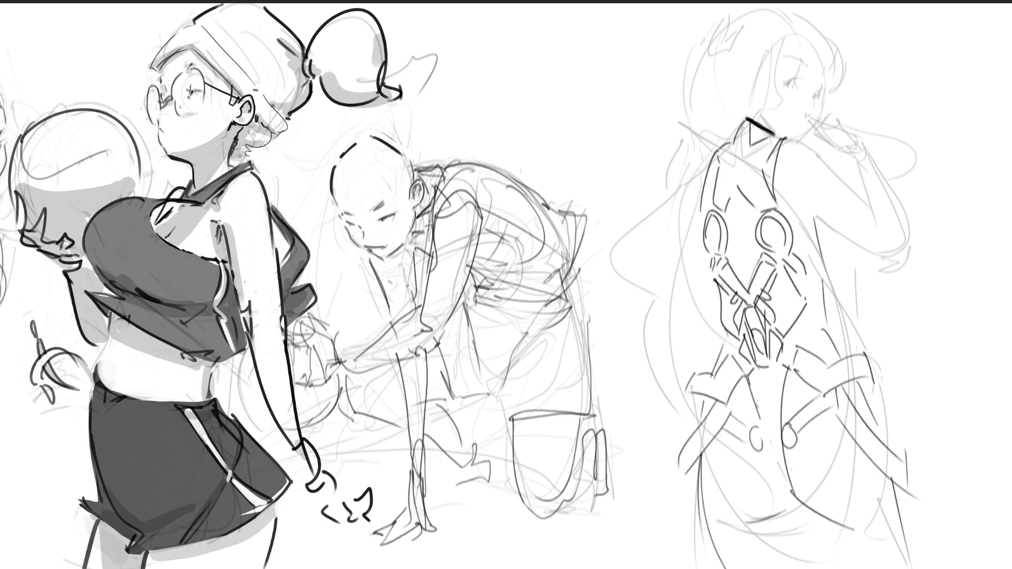
pyautogui.moveTo(694, 237); pyautogui.dragTo(718, 302)
pyautogui.hotkey('ctrl', 'z')
pyautogui.moveTo(695, 216); pyautogui.dragTo(696, 197)
pyautogui.moveTo(715, 148)
pyautogui.mouseDown()
pyautogui.moveTo(610, 252)
pyautogui.moveTo(615, 272)
pyautogui.mouseUp()
# Step: Sketch the bent left arm with its fist and a forearm line reaching toward the body
pyautogui.moveTo(616, 234)
pyautogui.mouseDown()
pyautogui.moveTo(674, 250)
pyautogui.moveTo(648, 257)
pyautogui.mouseUp()
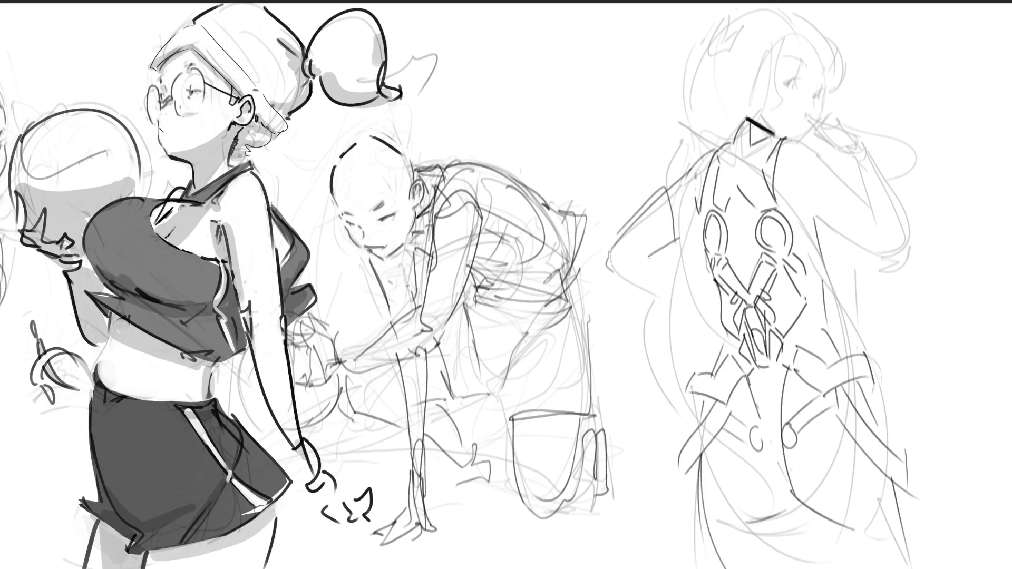
pyautogui.moveTo(669, 183)
pyautogui.mouseDown()
pyautogui.moveTo(680, 237)
pyautogui.moveTo(691, 220)
pyautogui.mouseUp()
pyautogui.moveTo(653, 208)
pyautogui.mouseDown()
pyautogui.moveTo(647, 249)
pyautogui.moveTo(609, 254)
pyautogui.moveTo(652, 264)
pyautogui.moveTo(611, 277)
pyautogui.moveTo(637, 259)
pyautogui.mouseUp()
pyautogui.hotkey('ctrl', 'z')
pyautogui.hotkey('ctrl', 'z')
pyautogui.hotkey('ctrl', 'z')
pyautogui.moveTo(629, 273)
pyautogui.mouseDown()
pyautogui.moveTo(650, 253)
pyautogui.moveTo(607, 284)
pyautogui.moveTo(664, 293)
pyautogui.mouseUp()
pyautogui.moveTo(643, 266); pyautogui.dragTo(685, 259)
pyautogui.moveTo(647, 292); pyautogui.dragTo(710, 305)
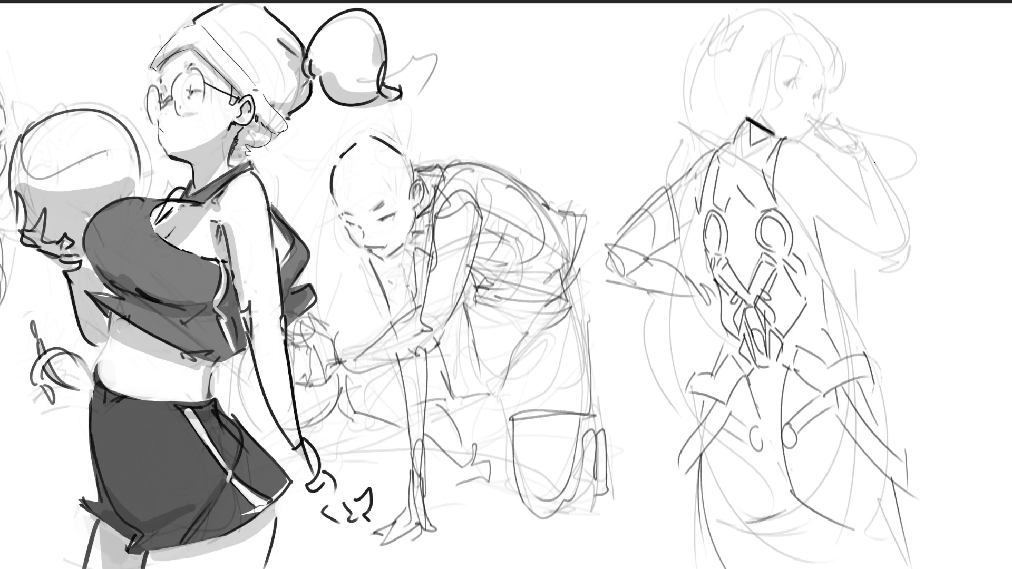
# Step: Add shoulder and back strokes and settle the raised arm's shoulder-to-elbow line
pyautogui.moveTo(811, 204); pyautogui.dragTo(815, 221)
pyautogui.moveTo(794, 231); pyautogui.dragTo(815, 229)
pyautogui.moveTo(786, 135)
pyautogui.mouseDown()
pyautogui.moveTo(805, 141)
pyautogui.moveTo(874, 220)
pyautogui.mouseUp()
pyautogui.hotkey('ctrl', 'z')
pyautogui.moveTo(800, 137)
pyautogui.mouseDown()
pyautogui.moveTo(845, 180)
pyautogui.moveTo(823, 225)
pyautogui.mouseUp()
pyautogui.hotkey('ctrl', 'z')
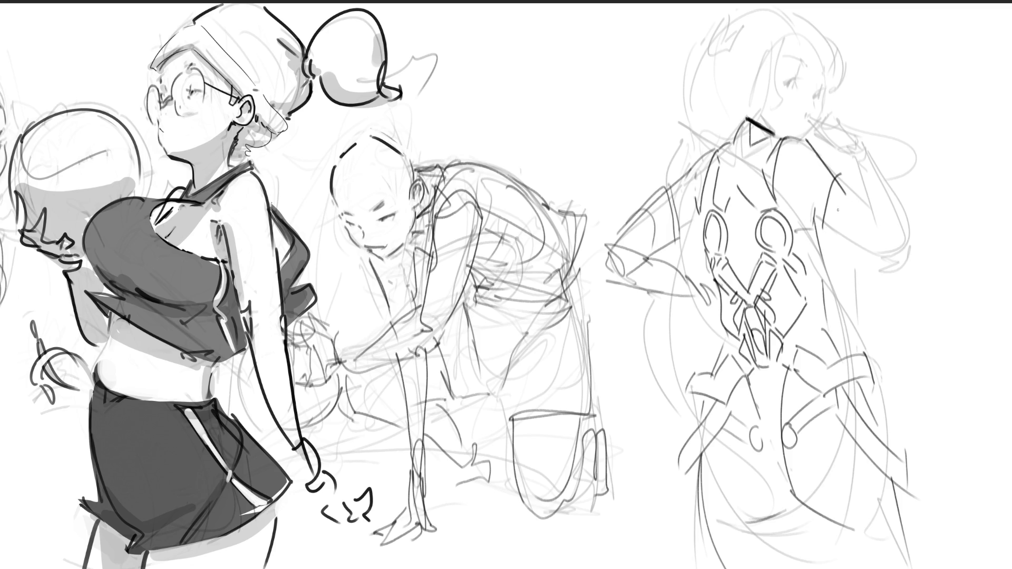
pyautogui.hotkey('ctrl', 'z')
pyautogui.moveTo(838, 176)
pyautogui.mouseDown()
pyautogui.moveTo(825, 232)
pyautogui.moveTo(863, 209)
pyautogui.moveTo(859, 255)
pyautogui.mouseUp()
# Step: Ink the raised arm's forearm, hand and upper arm, plus the mouth and chin line
pyautogui.moveTo(862, 203); pyautogui.dragTo(891, 259)
pyautogui.moveTo(871, 260); pyautogui.dragTo(891, 264)
pyautogui.moveTo(891, 226); pyautogui.dragTo(911, 263)
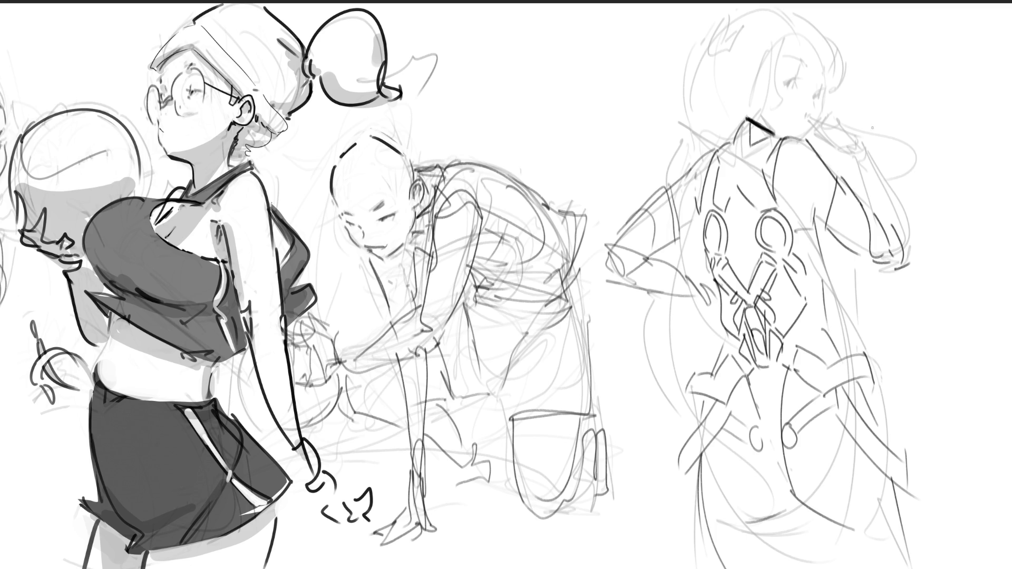
pyautogui.moveTo(850, 153)
pyautogui.mouseDown()
pyautogui.moveTo(869, 203)
pyautogui.moveTo(876, 180)
pyautogui.moveTo(896, 233)
pyautogui.mouseUp()
pyautogui.hotkey('ctrl', 'z')
pyautogui.hotkey('ctrl', 'z')
pyautogui.moveTo(860, 145)
pyautogui.mouseDown()
pyautogui.moveTo(870, 209)
pyautogui.moveTo(887, 222)
pyautogui.mouseUp()
pyautogui.moveTo(872, 165); pyautogui.dragTo(904, 234)
pyautogui.moveTo(852, 156); pyautogui.dragTo(870, 213)
pyautogui.moveTo(854, 129)
pyautogui.mouseDown()
pyautogui.moveTo(847, 153)
pyautogui.moveTo(854, 146)
pyautogui.mouseUp()
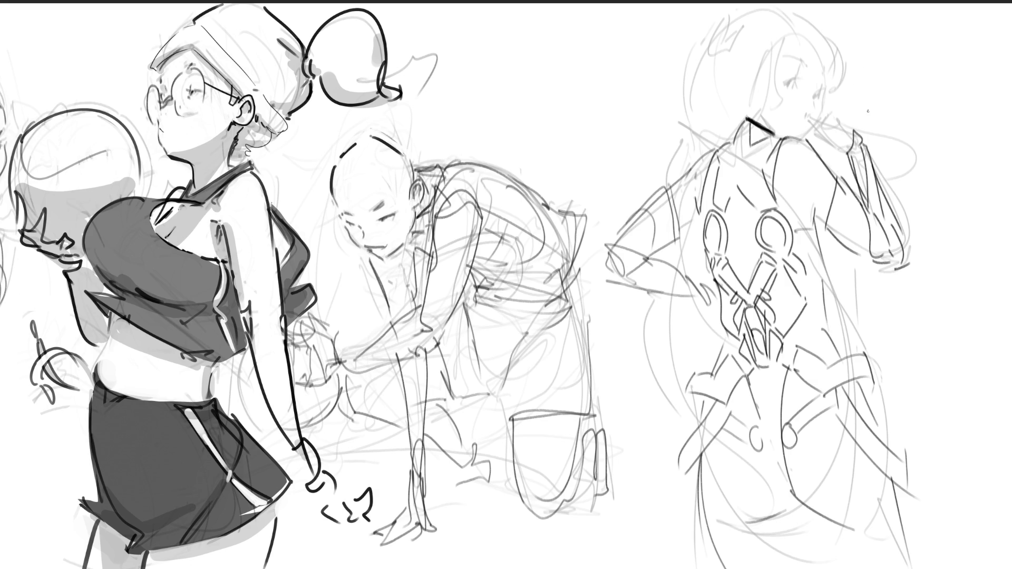
pyautogui.moveTo(804, 115)
pyautogui.mouseDown()
pyautogui.moveTo(821, 125)
pyautogui.moveTo(843, 119)
pyautogui.moveTo(850, 129)
pyautogui.moveTo(817, 139)
pyautogui.moveTo(843, 152)
pyautogui.moveTo(826, 117)
pyautogui.moveTo(818, 131)
pyautogui.moveTo(839, 145)
pyautogui.mouseUp()
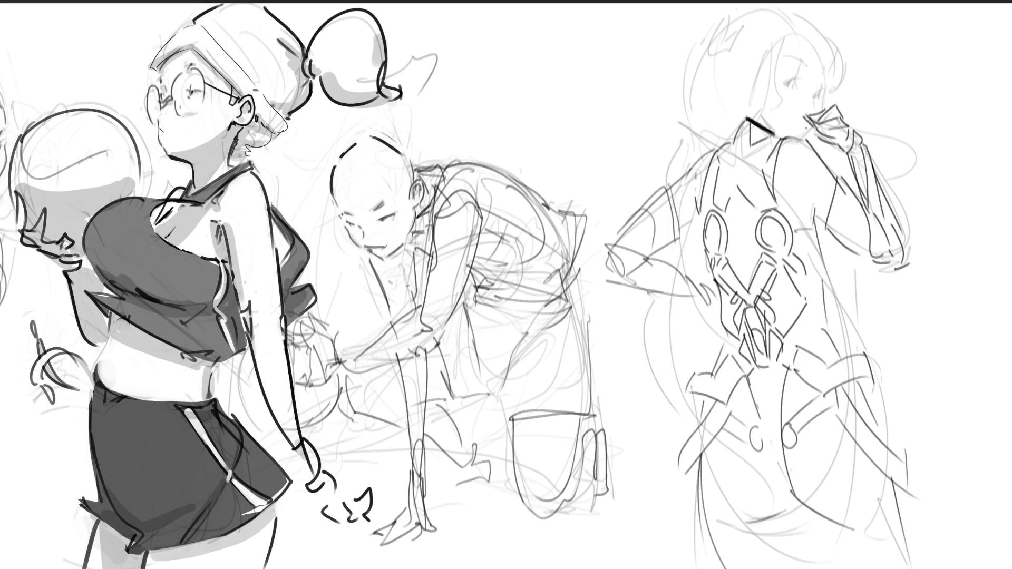
# Step: Sketch waist lines and a darker curving torso side line on the right figure
pyautogui.moveTo(692, 277)
pyautogui.mouseDown()
pyautogui.moveTo(710, 284)
pyautogui.moveTo(705, 304)
pyautogui.mouseUp()
pyautogui.moveTo(709, 216); pyautogui.dragTo(698, 254)
pyautogui.moveTo(822, 262)
pyautogui.mouseDown()
pyautogui.moveTo(828, 329)
pyautogui.moveTo(865, 408)
pyautogui.mouseUp()
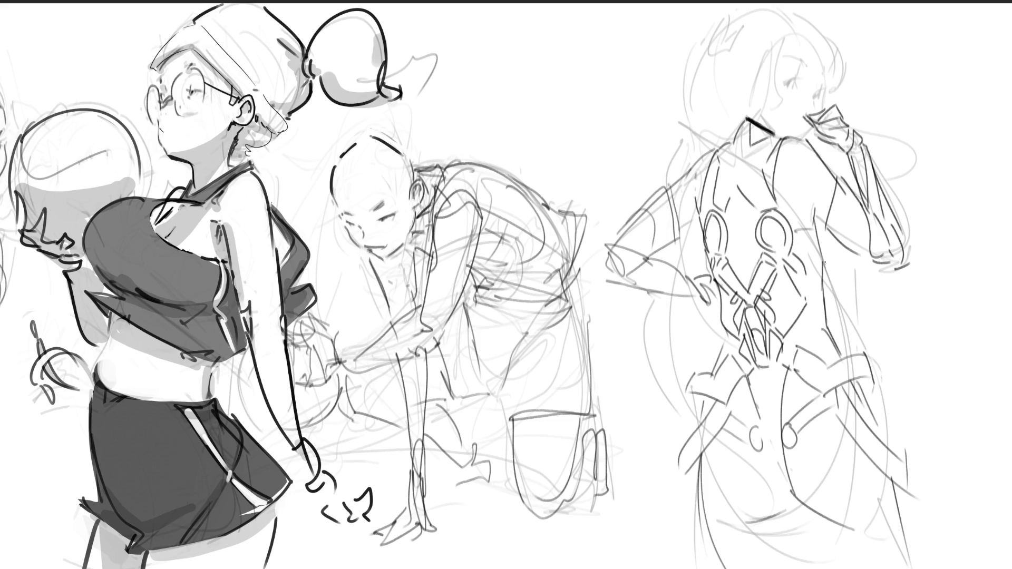
pyautogui.moveTo(823, 270)
pyautogui.mouseDown()
pyautogui.moveTo(827, 327)
pyautogui.moveTo(842, 352)
pyautogui.mouseUp()
pyautogui.hotkey('ctrl', 'z')
pyautogui.moveTo(822, 269); pyautogui.dragTo(832, 336)
pyautogui.moveTo(825, 277); pyautogui.dragTo(848, 250)
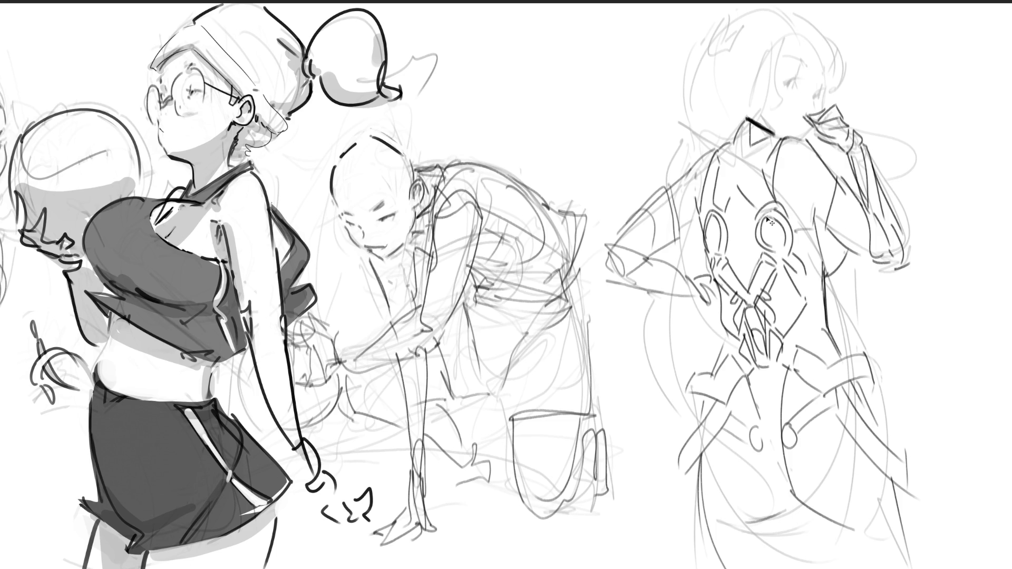
# Step: Remove the stroke atop the back loop and ink lower-leg lines down to the bottom edge
pyautogui.moveTo(771, 219)
pyautogui.mouseDown()
pyautogui.moveTo(762, 211)
pyautogui.moveTo(784, 220)
pyautogui.moveTo(764, 216)
pyautogui.moveTo(759, 233)
pyautogui.moveTo(786, 225)
pyautogui.moveTo(783, 246)
pyautogui.moveTo(790, 205)
pyautogui.mouseUp()
pyautogui.hotkey('ctrl', 'z')
pyautogui.hotkey('ctrl', 'z')
pyautogui.hotkey('ctrl', 'z')
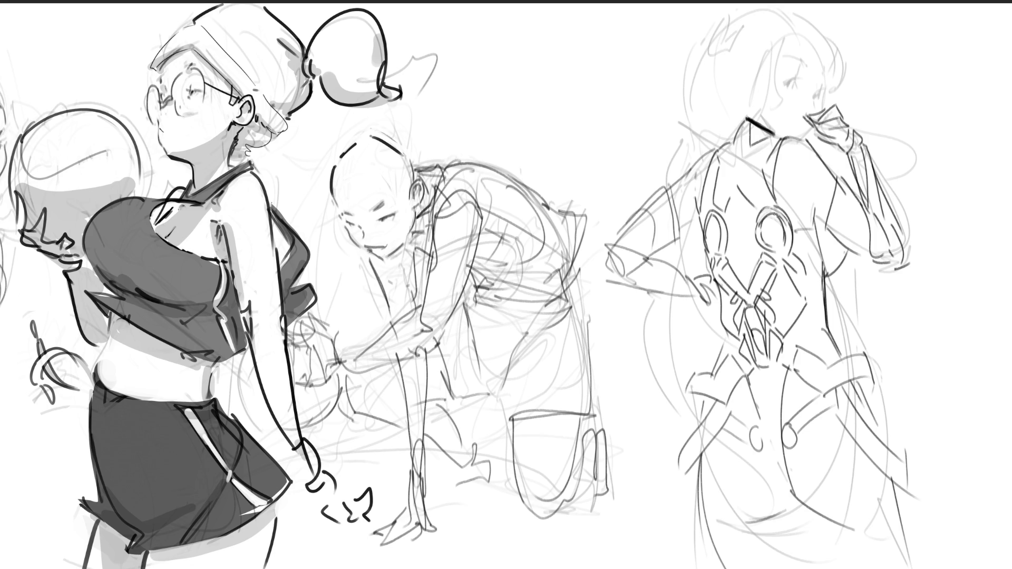
pyautogui.moveTo(800, 517); pyautogui.dragTo(800, 568)
pyautogui.moveTo(808, 513); pyautogui.dragTo(830, 566)
pyautogui.moveTo(894, 482); pyautogui.dragTo(929, 561)
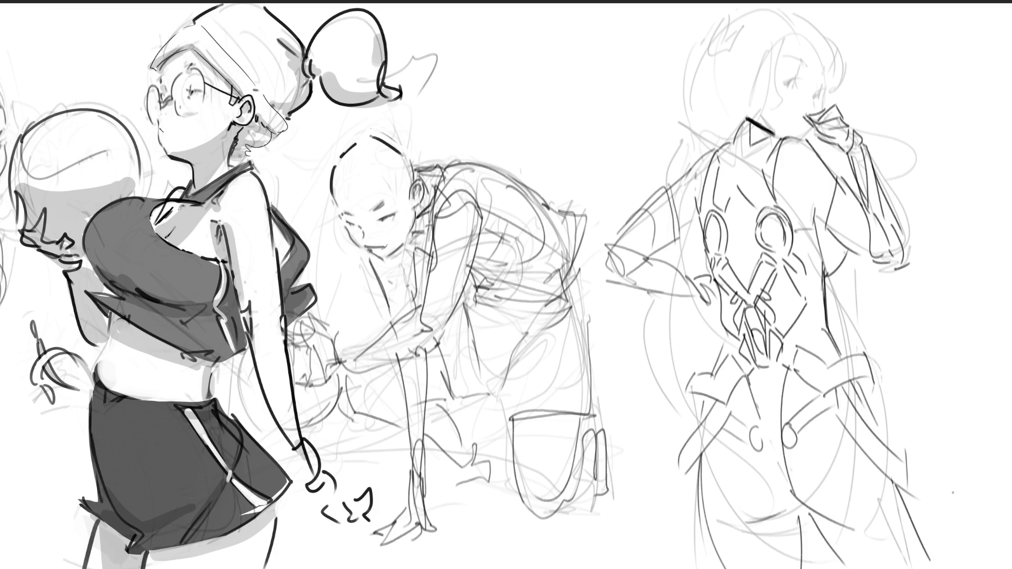
# Step: Redraw the lower-leg diagonal steeper, then add the ear, eyelid and nose
pyautogui.hotkey('ctrl', 'z')
pyautogui.moveTo(894, 481); pyautogui.dragTo(926, 560)
pyautogui.moveTo(752, 69); pyautogui.dragTo(752, 94)
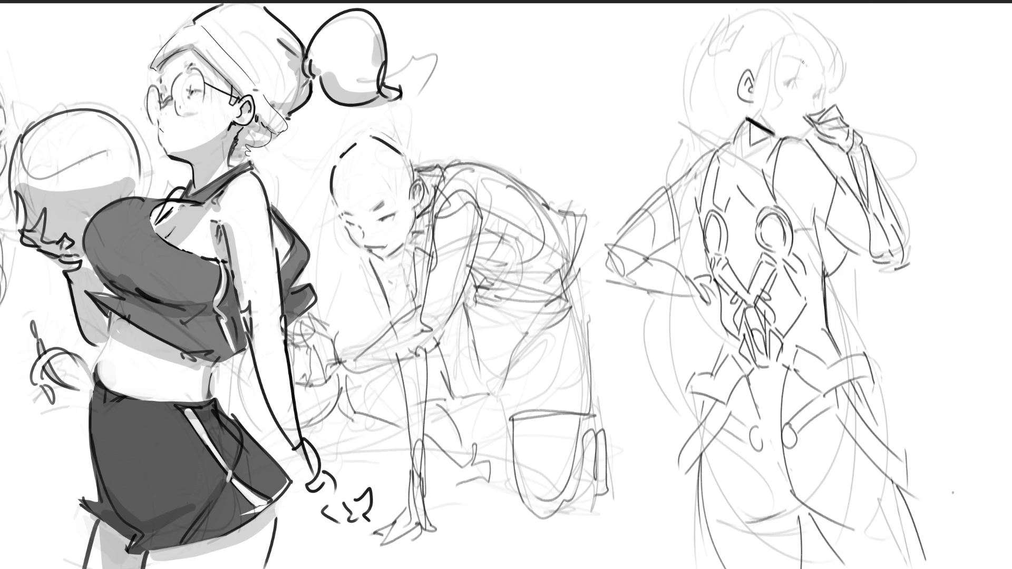
pyautogui.moveTo(787, 81); pyautogui.dragTo(810, 81)
pyautogui.moveTo(824, 89); pyautogui.dragTo(821, 94)
# Step: Draw a hair strand, bangs, brow and right side of the hair, refining the nose and mouth profile
pyautogui.moveTo(786, 37); pyautogui.dragTo(782, 63)
pyautogui.moveTo(799, 24); pyautogui.dragTo(808, 57)
pyautogui.moveTo(806, 63); pyautogui.dragTo(825, 74)
pyautogui.moveTo(802, 11)
pyautogui.mouseDown()
pyautogui.moveTo(813, 11)
pyautogui.moveTo(842, 85)
pyautogui.mouseUp()
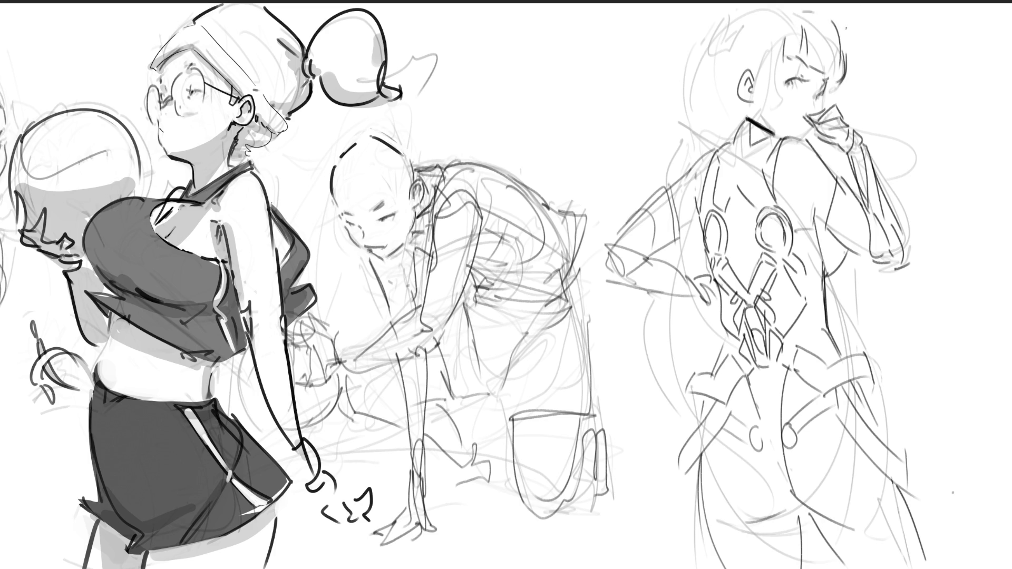
pyautogui.moveTo(817, 94); pyautogui.dragTo(819, 106)
# Step: Darken the neck, a long hair strand, the face's left edge, side strands and the hair's top outline
pyautogui.moveTo(747, 123)
pyautogui.mouseDown()
pyautogui.moveTo(727, 151)
pyautogui.moveTo(684, 161)
pyautogui.mouseUp()
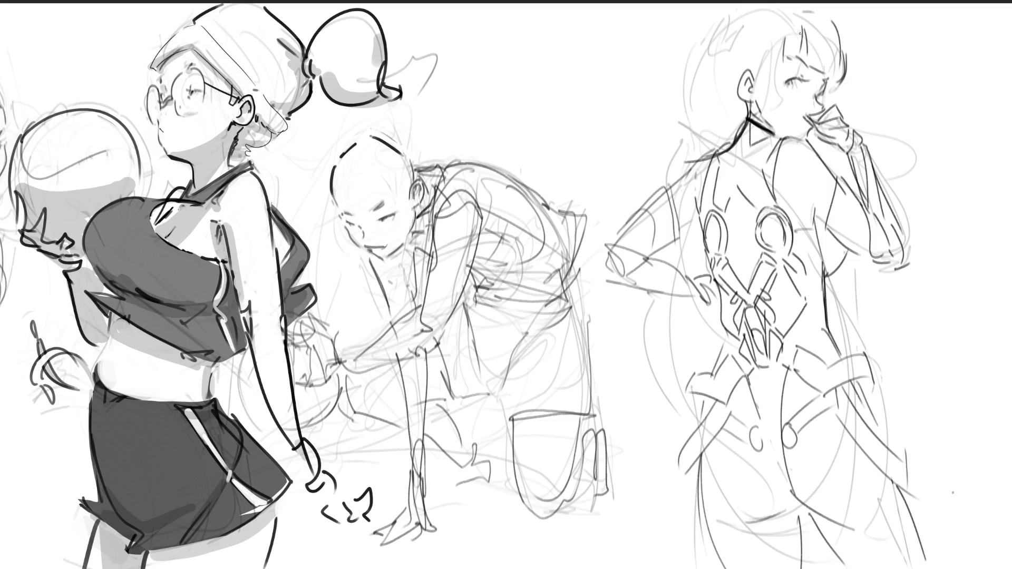
pyautogui.moveTo(747, 122); pyautogui.dragTo(722, 153)
pyautogui.moveTo(783, 38); pyautogui.dragTo(792, 98)
pyautogui.hotkey('ctrl', 'z')
pyautogui.moveTo(782, 30)
pyautogui.mouseDown()
pyautogui.moveTo(800, 95)
pyautogui.moveTo(788, 104)
pyautogui.mouseUp()
pyautogui.moveTo(766, 56)
pyautogui.mouseDown()
pyautogui.moveTo(754, 115)
pyautogui.moveTo(786, 107)
pyautogui.mouseUp()
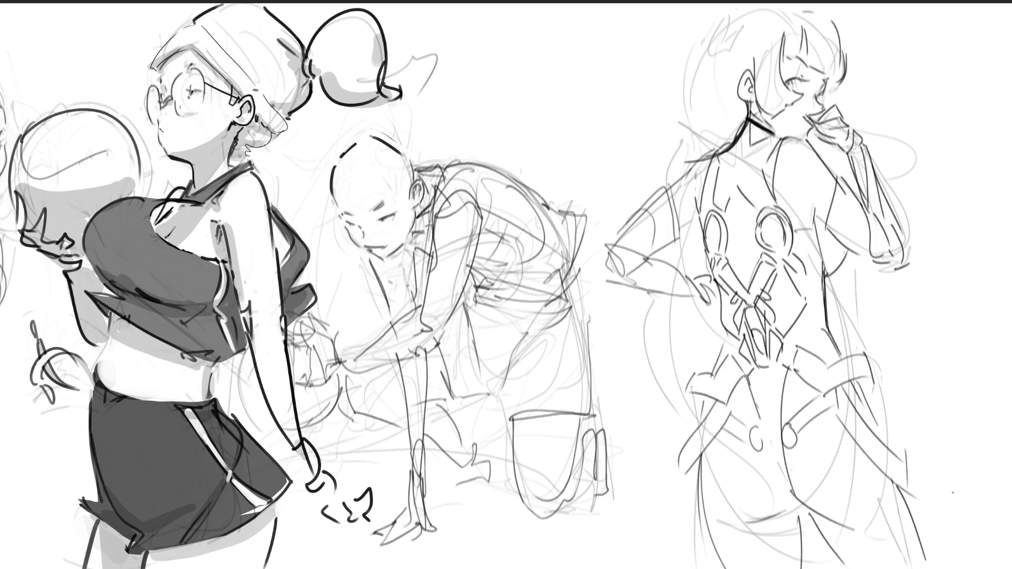
pyautogui.moveTo(842, 82)
pyautogui.mouseDown()
pyautogui.moveTo(858, 98)
pyautogui.moveTo(851, 112)
pyautogui.mouseUp()
pyautogui.moveTo(724, 48)
pyautogui.mouseDown()
pyautogui.moveTo(758, 15)
pyautogui.moveTo(751, 4)
pyautogui.moveTo(703, 54)
pyautogui.mouseUp()
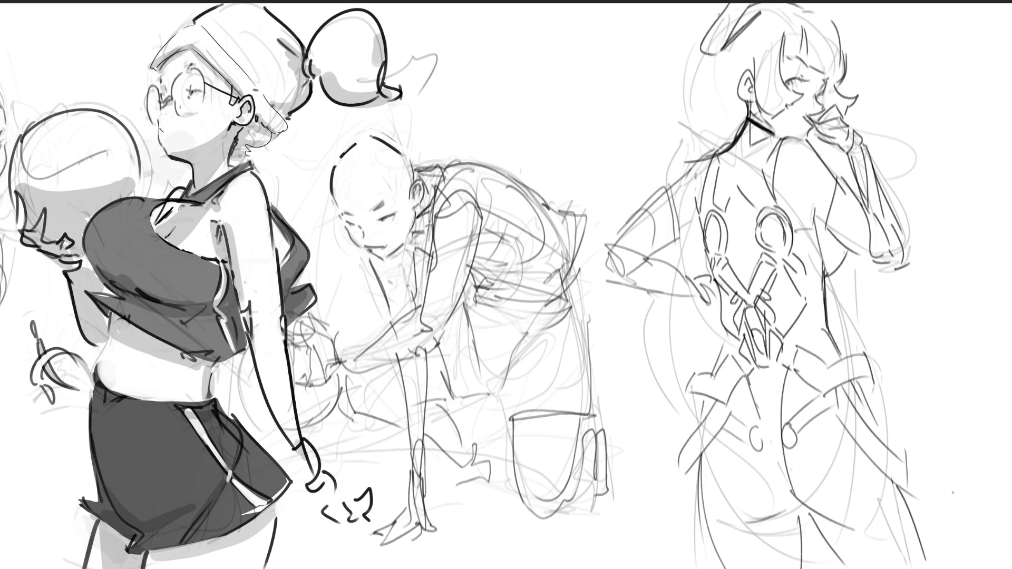
# Step: Settle the long outer hair stroke and add a curved strand on her left side
pyautogui.moveTo(720, 11); pyautogui.dragTo(685, 115)
pyautogui.hotkey('ctrl', 'z')
pyautogui.moveTo(720, 11); pyautogui.dragTo(682, 113)
pyautogui.hotkey('ctrl', 'z')
pyautogui.moveTo(721, 9); pyautogui.dragTo(685, 113)
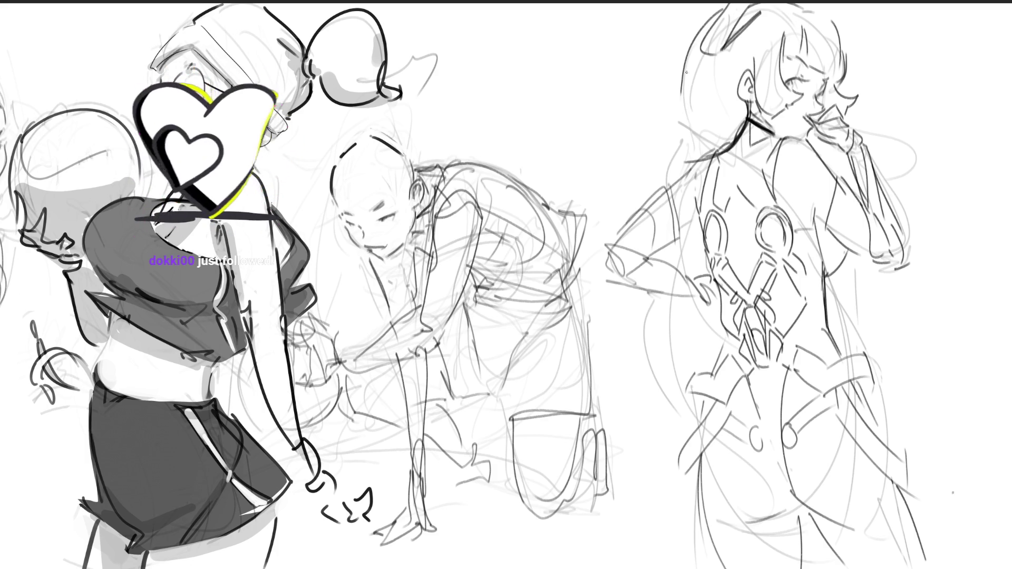
pyautogui.moveTo(688, 71); pyautogui.dragTo(669, 172)
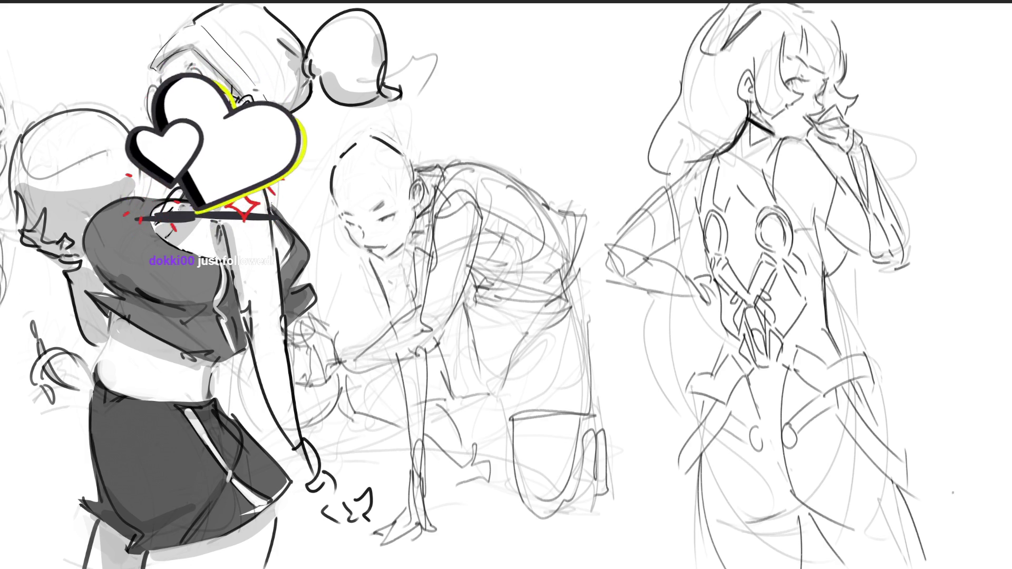
# Step: Shape the bottom outline of the hair lobe, discarding the tapered tip attempts
pyautogui.moveTo(609, 149); pyautogui.dragTo(659, 185)
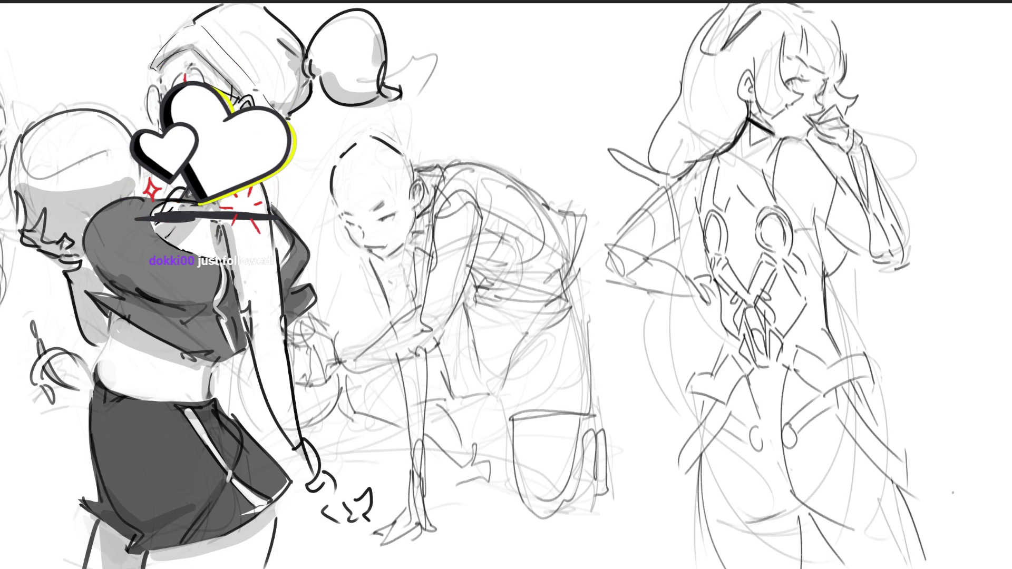
pyautogui.hotkey('ctrl', 'z')
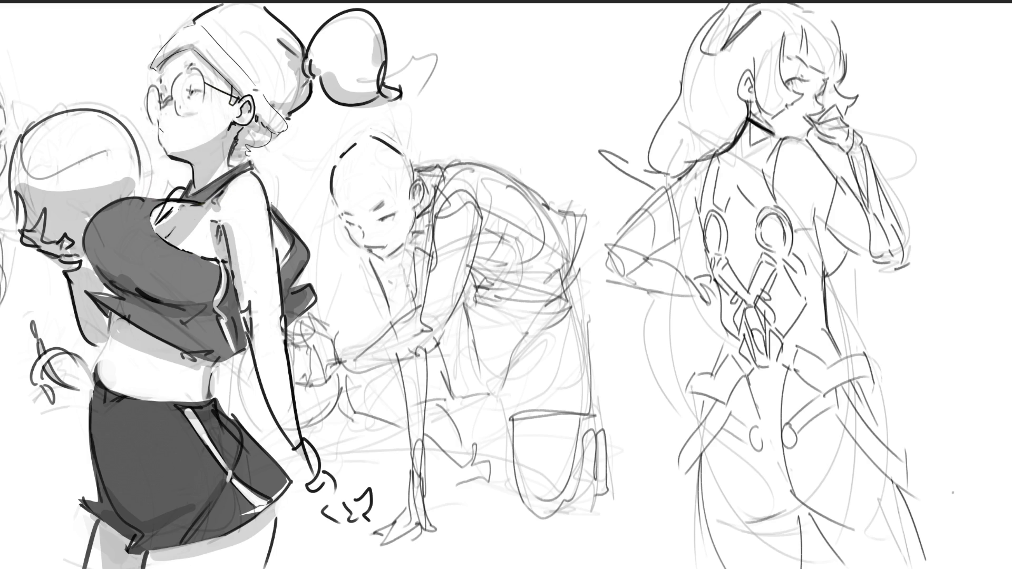
pyautogui.moveTo(602, 154); pyautogui.dragTo(661, 183)
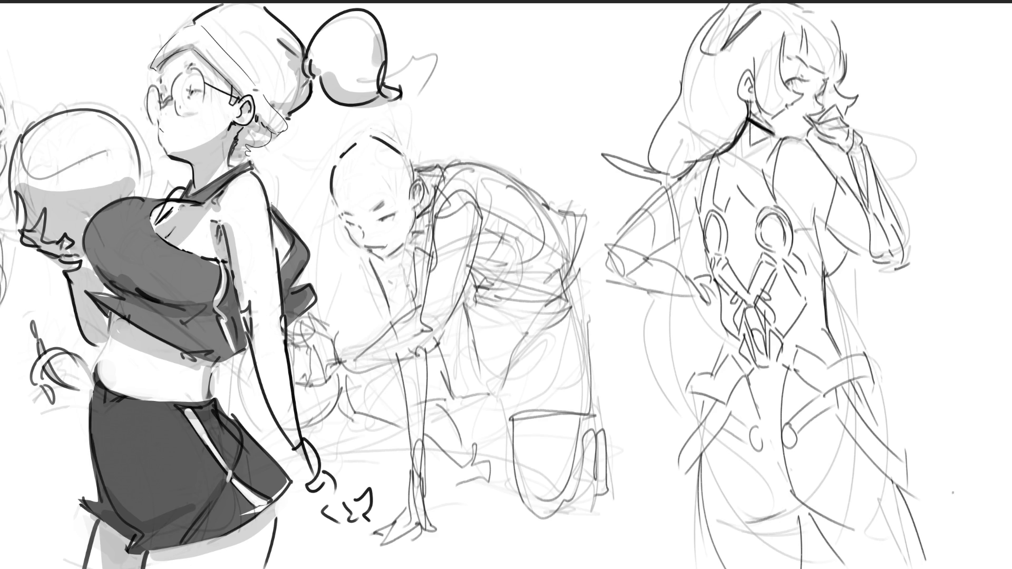
pyautogui.hotkey('ctrl', 'z')
pyautogui.hotkey('ctrl', 'z')
pyautogui.moveTo(647, 172); pyautogui.dragTo(661, 151)
pyautogui.moveTo(651, 174)
pyautogui.mouseDown()
pyautogui.moveTo(660, 161)
pyautogui.moveTo(629, 207)
pyautogui.mouseUp()
pyautogui.hotkey('ctrl', 'z')
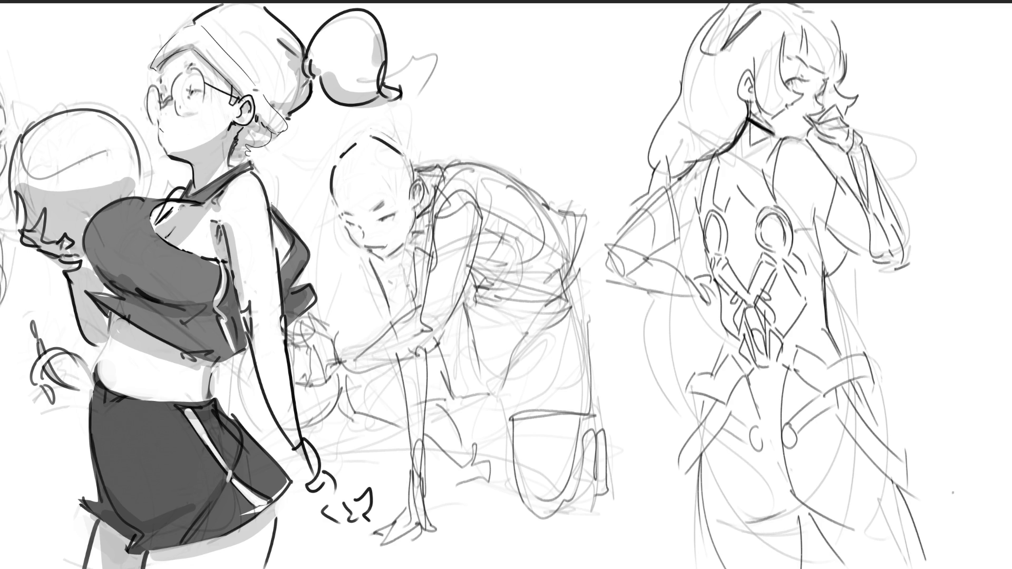
pyautogui.moveTo(648, 164); pyautogui.dragTo(647, 178)
# Step: Sketch long hair contours down her left side and back, undoing the first attempts
pyautogui.moveTo(638, 287); pyautogui.dragTo(659, 395)
pyautogui.moveTo(680, 300); pyautogui.dragTo(681, 426)
pyautogui.moveTo(638, 310); pyautogui.dragTo(670, 508)
pyautogui.moveTo(685, 299); pyautogui.dragTo(706, 372)
pyautogui.moveTo(667, 528); pyautogui.dragTo(679, 566)
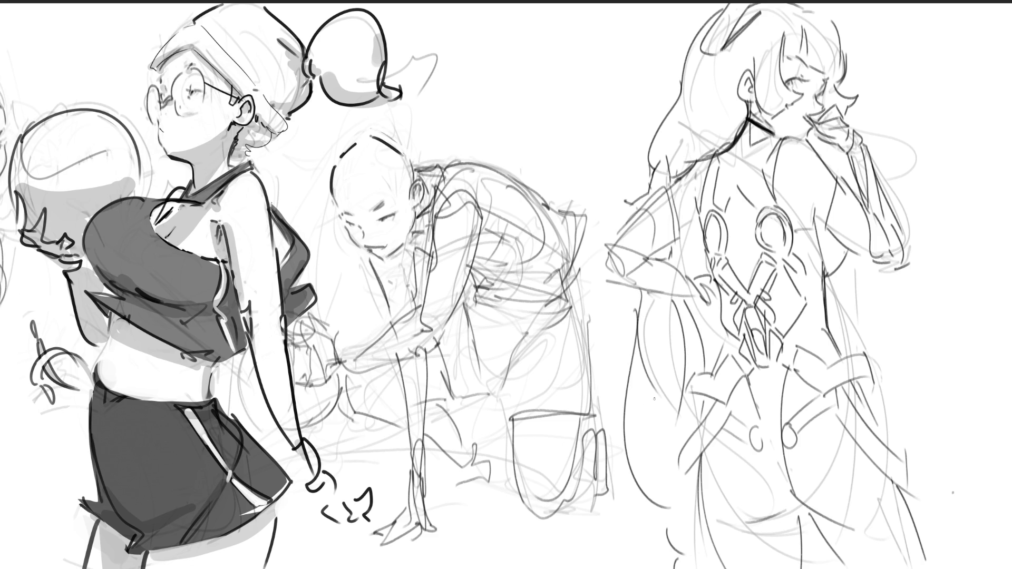
pyautogui.hotkey('ctrl', 'z')
pyautogui.hotkey('ctrl', 'z')
pyautogui.hotkey('ctrl', 'z')
pyautogui.moveTo(691, 296); pyautogui.dragTo(697, 352)
pyautogui.hotkey('ctrl', 'z')
pyautogui.hotkey('ctrl', 'z')
# Step: Redraw hair strands flowing to the page bottom and ink the hair's top edge
pyautogui.moveTo(689, 302); pyautogui.dragTo(709, 362)
pyautogui.moveTo(646, 291)
pyautogui.mouseDown()
pyautogui.moveTo(638, 393)
pyautogui.moveTo(671, 440)
pyautogui.mouseUp()
pyautogui.moveTo(639, 290)
pyautogui.mouseDown()
pyautogui.moveTo(654, 548)
pyautogui.moveTo(667, 567)
pyautogui.moveTo(612, 568)
pyautogui.mouseUp()
pyautogui.moveTo(640, 299); pyautogui.dragTo(618, 501)
pyautogui.moveTo(646, 556)
pyautogui.mouseDown()
pyautogui.moveTo(636, 564)
pyautogui.moveTo(682, 568)
pyautogui.mouseUp()
pyautogui.moveTo(688, 304); pyautogui.dragTo(694, 333)
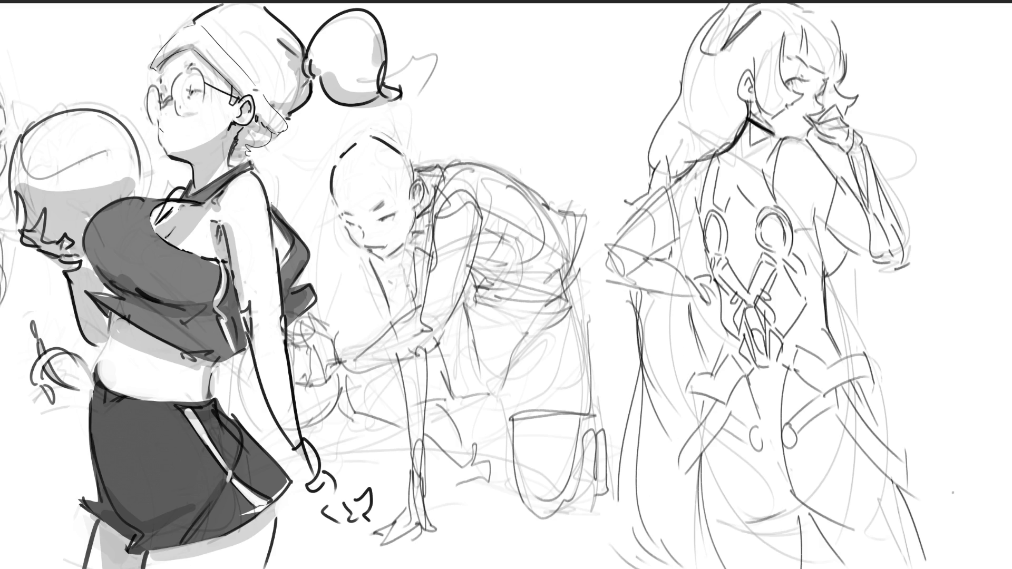
pyautogui.moveTo(726, 6); pyautogui.dragTo(683, 77)
pyautogui.press('m')
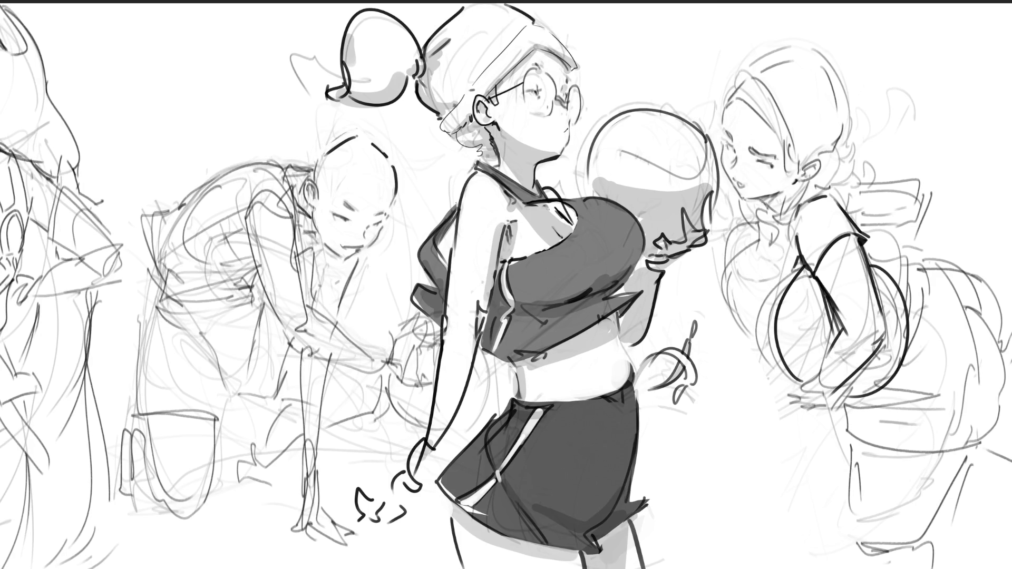
# Step: Ink a thick outline along the right figure's back, erase its left part, and extend it downward
pyautogui.scroll(-1, 506, 285)
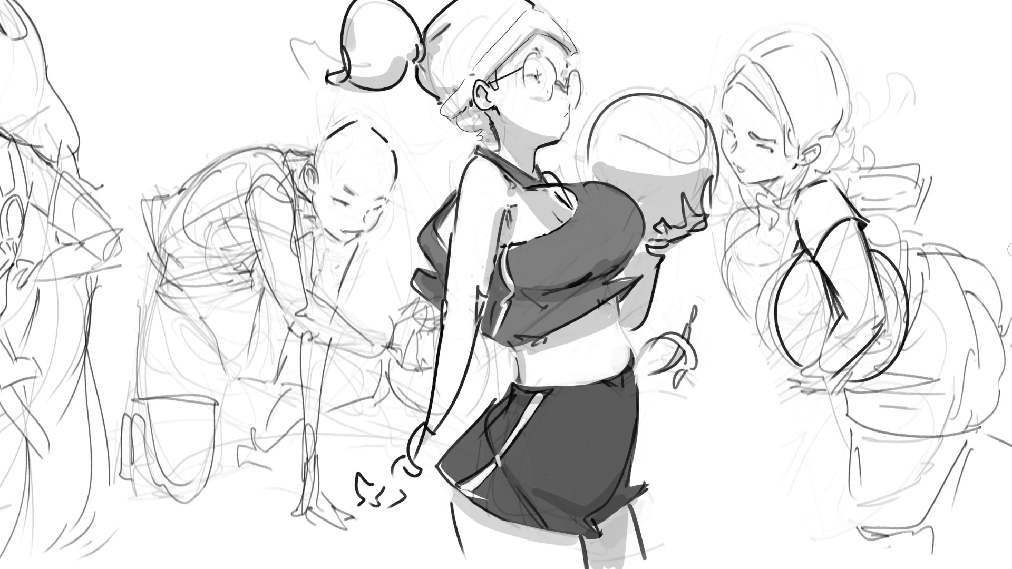
pyautogui.moveTo(940, 246)
pyautogui.mouseDown()
pyautogui.moveTo(978, 257)
pyautogui.moveTo(1003, 285)
pyautogui.moveTo(1011, 317)
pyautogui.mouseUp()
pyautogui.press('e')
pyautogui.moveTo(937, 238)
pyautogui.mouseDown()
pyautogui.moveTo(987, 258)
pyautogui.moveTo(1007, 284)
pyautogui.moveTo(990, 256)
pyautogui.moveTo(1010, 300)
pyautogui.mouseUp()
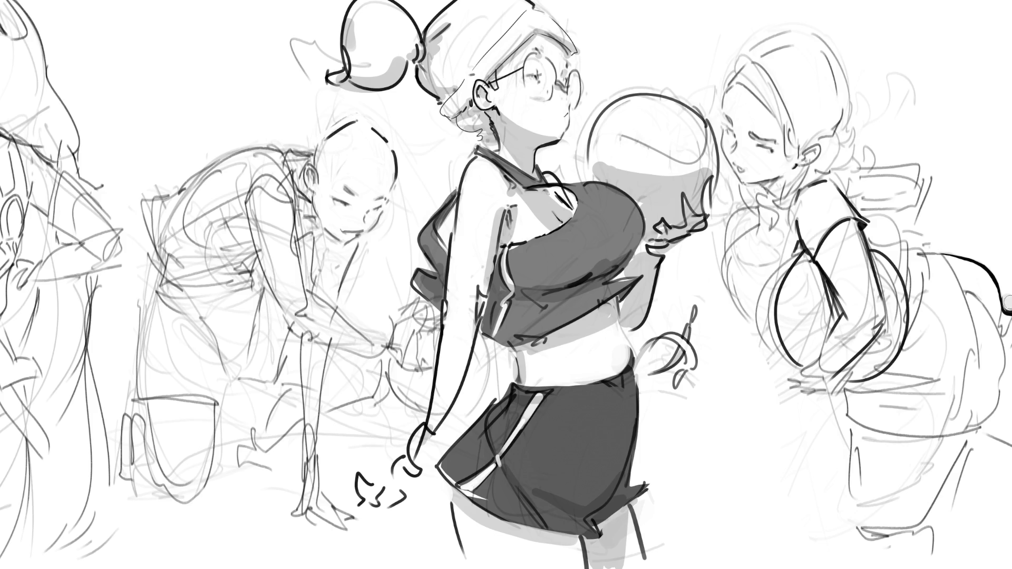
pyautogui.moveTo(1007, 302); pyautogui.dragTo(1011, 312)
# Step: Draw the thick hip curve, redoing it until it sits slightly further right
pyautogui.moveTo(978, 303)
pyautogui.mouseDown()
pyautogui.moveTo(993, 332)
pyautogui.moveTo(990, 384)
pyautogui.mouseUp()
pyautogui.hotkey('ctrl', 'z')
pyautogui.moveTo(984, 303); pyautogui.dragTo(991, 381)
pyautogui.hotkey('ctrl', 'z')
pyautogui.hotkey('ctrl', 'z')
pyautogui.hotkey('ctrl', 'z')
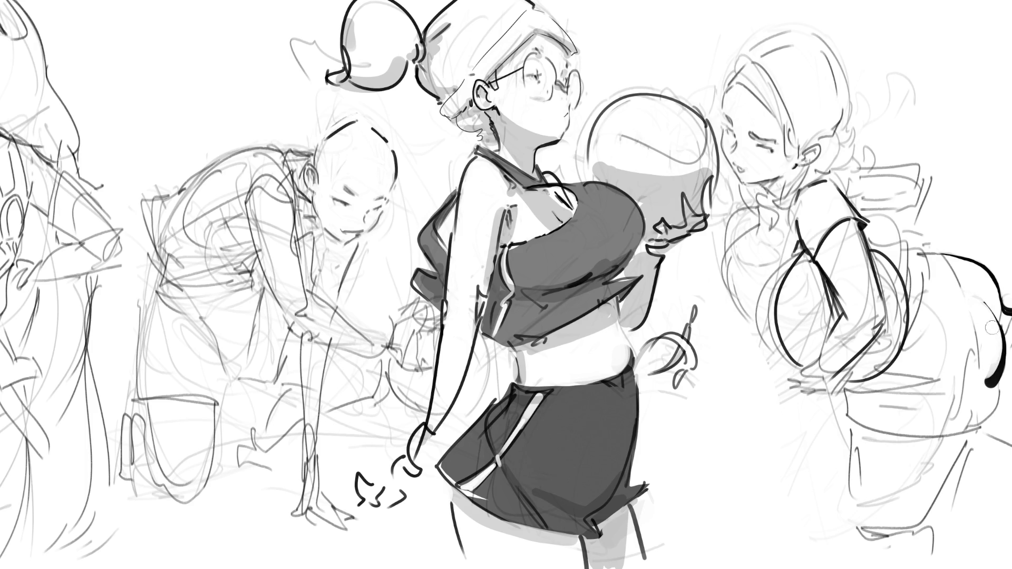
pyautogui.hotkey('ctrl', 'z')
pyautogui.moveTo(986, 317); pyautogui.dragTo(999, 383)
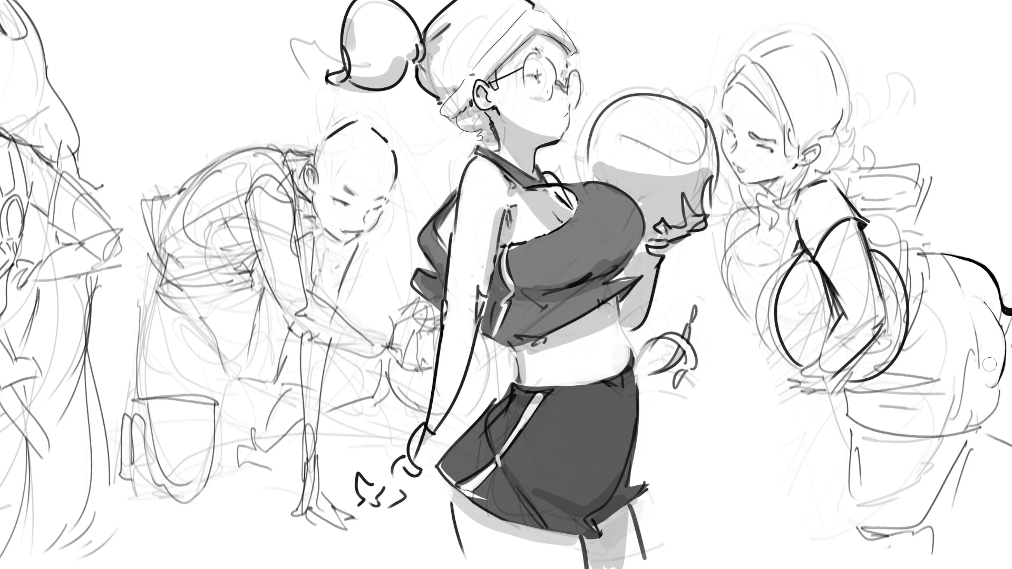
# Step: Add dark shading lower on the hip and ink a thick curve along the pocket line
pyautogui.moveTo(983, 305); pyautogui.dragTo(995, 377)
pyautogui.hotkey('ctrl', 'z')
pyautogui.moveTo(1001, 387)
pyautogui.mouseDown()
pyautogui.moveTo(991, 430)
pyautogui.moveTo(1003, 384)
pyautogui.moveTo(976, 411)
pyautogui.mouseUp()
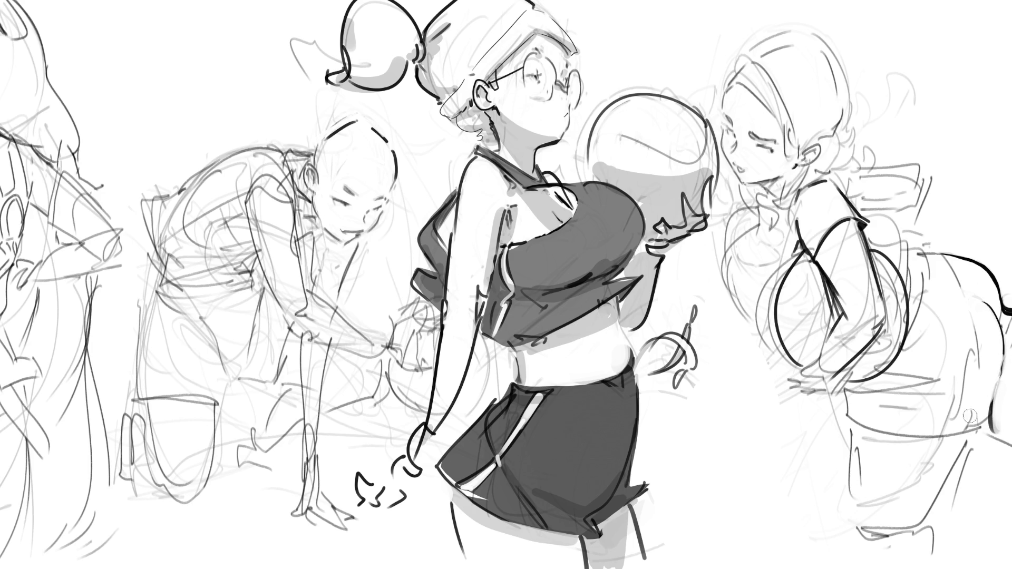
pyautogui.moveTo(869, 393)
pyautogui.mouseDown()
pyautogui.moveTo(870, 417)
pyautogui.moveTo(871, 392)
pyautogui.moveTo(870, 414)
pyautogui.moveTo(950, 417)
pyautogui.mouseUp()
pyautogui.moveTo(875, 403)
pyautogui.mouseDown()
pyautogui.moveTo(965, 416)
pyautogui.moveTo(874, 413)
pyautogui.mouseUp()
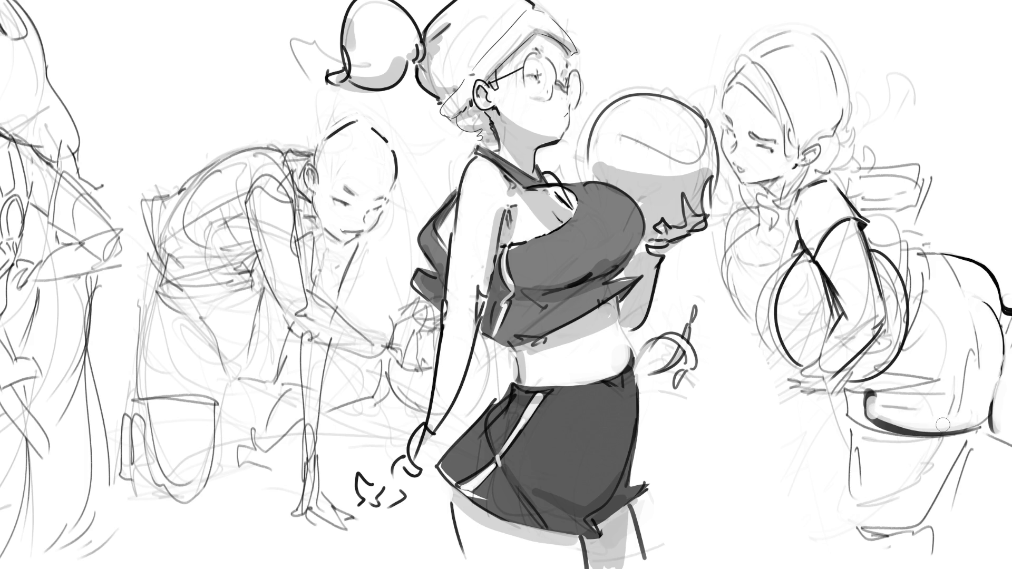
# Step: Shade above the pocket, on the hip and down the leg, and ink a lighter right chair leg
pyautogui.moveTo(869, 382)
pyautogui.mouseDown()
pyautogui.moveTo(930, 369)
pyautogui.moveTo(912, 366)
pyautogui.moveTo(964, 374)
pyautogui.moveTo(941, 398)
pyautogui.moveTo(964, 377)
pyautogui.moveTo(946, 417)
pyautogui.moveTo(907, 390)
pyautogui.moveTo(884, 412)
pyautogui.mouseUp()
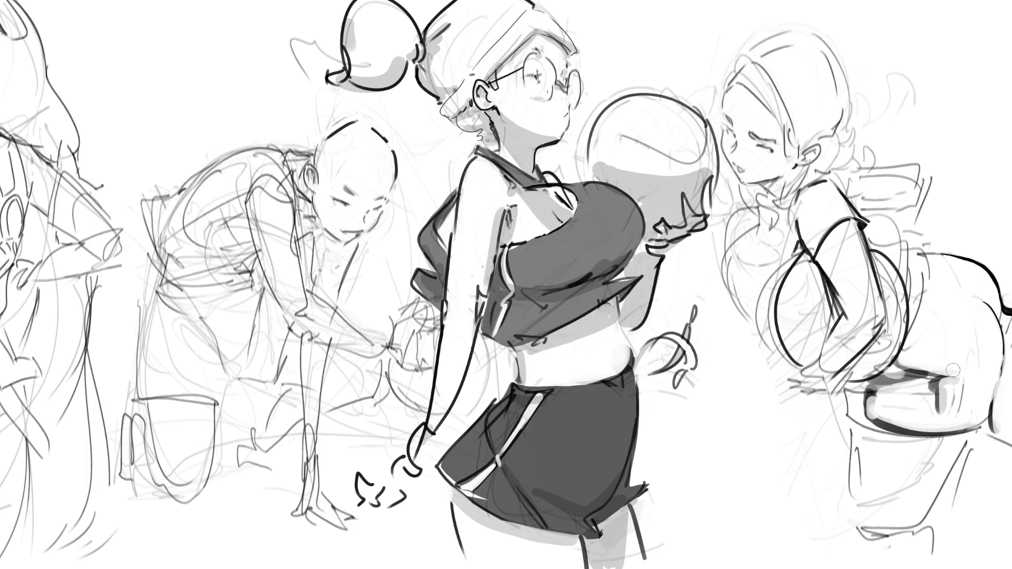
pyautogui.moveTo(965, 410)
pyautogui.mouseDown()
pyautogui.moveTo(959, 390)
pyautogui.moveTo(949, 416)
pyautogui.mouseUp()
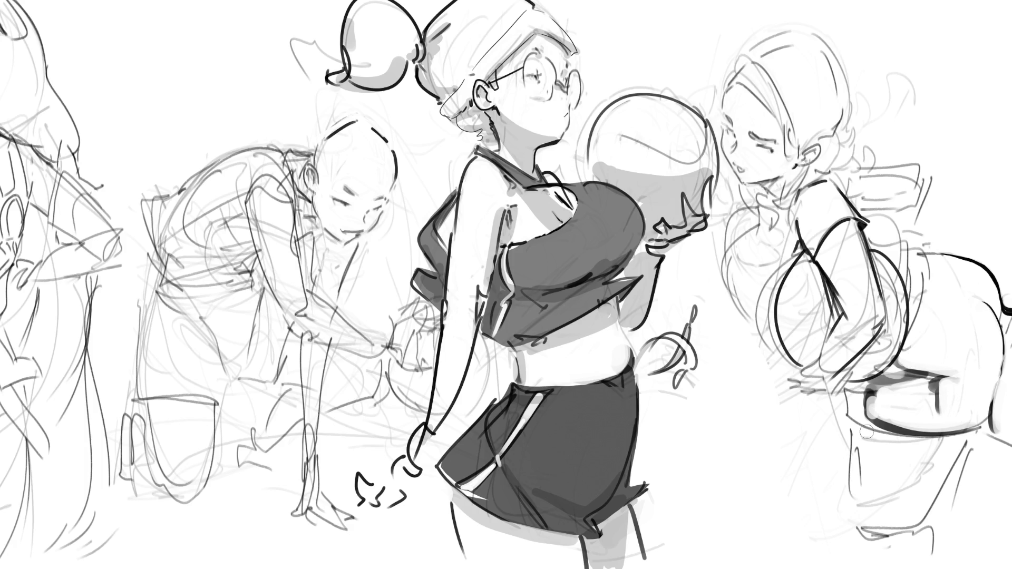
pyautogui.moveTo(867, 425); pyautogui.dragTo(879, 519)
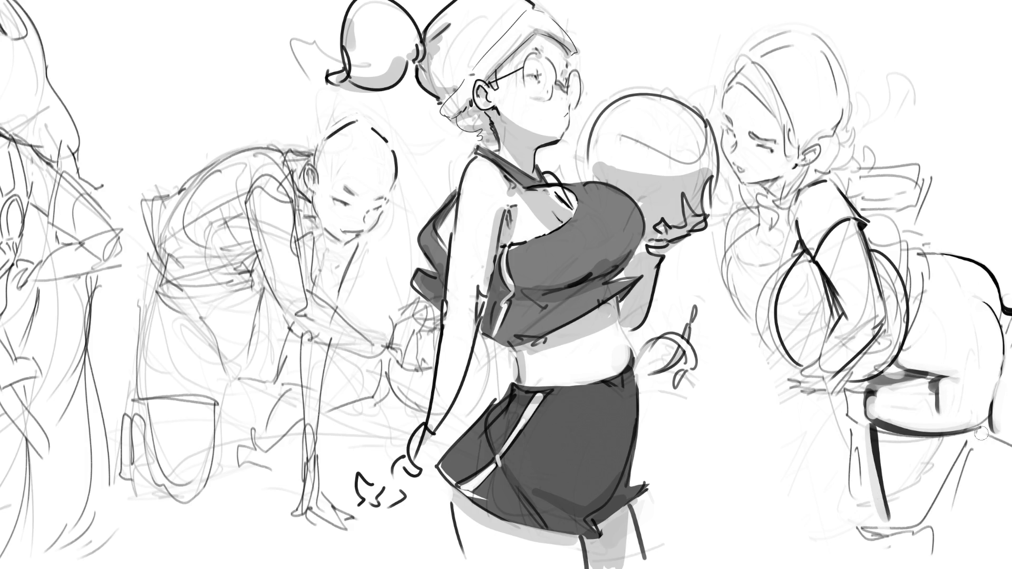
pyautogui.moveTo(960, 523)
pyautogui.mouseDown()
pyautogui.moveTo(985, 434)
pyautogui.moveTo(963, 456)
pyautogui.moveTo(942, 449)
pyautogui.mouseUp()
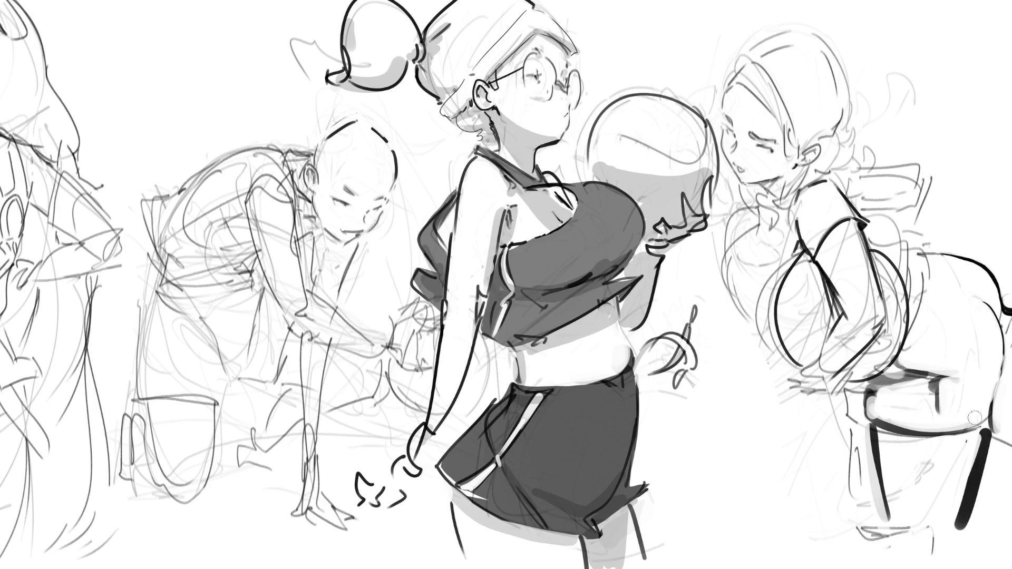
pyautogui.moveTo(986, 434)
pyautogui.mouseDown()
pyautogui.moveTo(962, 531)
pyautogui.moveTo(928, 468)
pyautogui.moveTo(891, 472)
pyautogui.moveTo(889, 503)
pyautogui.moveTo(857, 537)
pyautogui.moveTo(865, 509)
pyautogui.mouseUp()
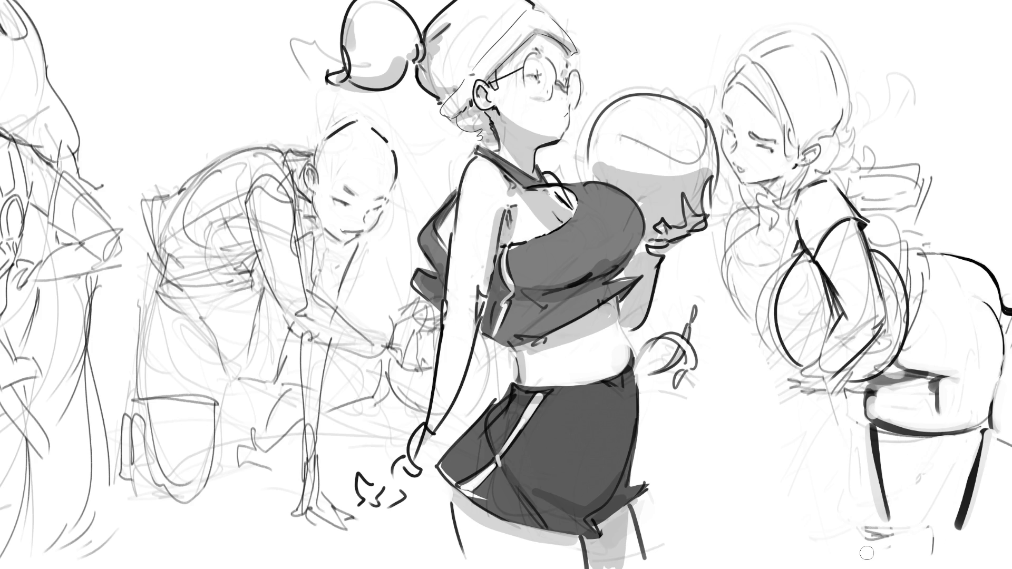
# Step: Shade the chair's right edge and paint grey tone across the seat and its top
pyautogui.moveTo(1010, 378); pyautogui.dragTo(1002, 399)
pyautogui.moveTo(1008, 311); pyautogui.dragTo(1004, 316)
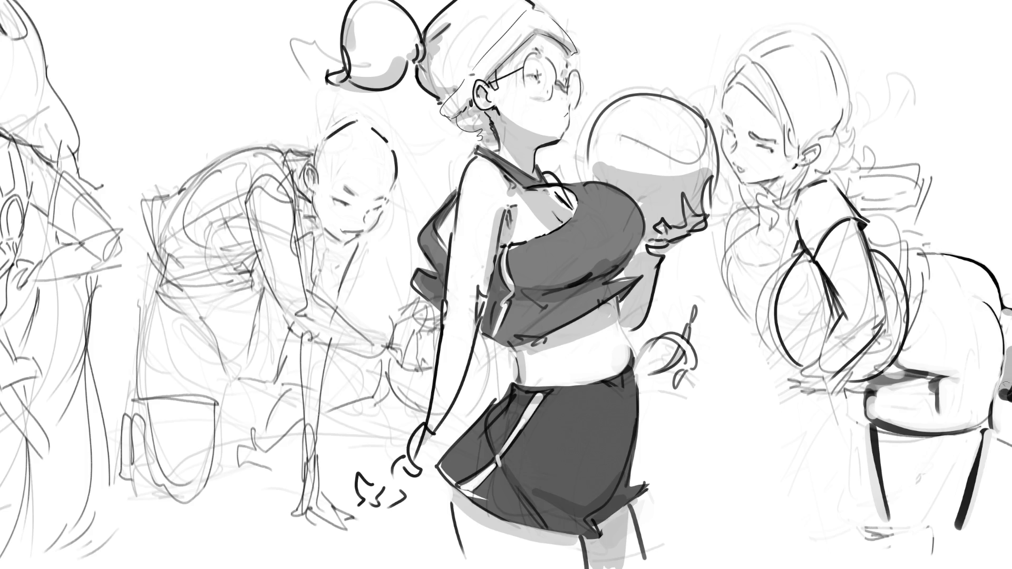
pyautogui.moveTo(1003, 358); pyautogui.dragTo(1004, 389)
pyautogui.moveTo(900, 384)
pyautogui.mouseDown()
pyautogui.moveTo(891, 369)
pyautogui.moveTo(917, 390)
pyautogui.moveTo(907, 395)
pyautogui.moveTo(928, 419)
pyautogui.moveTo(896, 430)
pyautogui.moveTo(928, 408)
pyautogui.moveTo(891, 435)
pyautogui.moveTo(970, 438)
pyautogui.moveTo(938, 451)
pyautogui.moveTo(969, 444)
pyautogui.mouseUp()
pyautogui.moveTo(967, 396)
pyautogui.mouseDown()
pyautogui.moveTo(928, 419)
pyautogui.moveTo(930, 430)
pyautogui.moveTo(935, 423)
pyautogui.mouseUp()
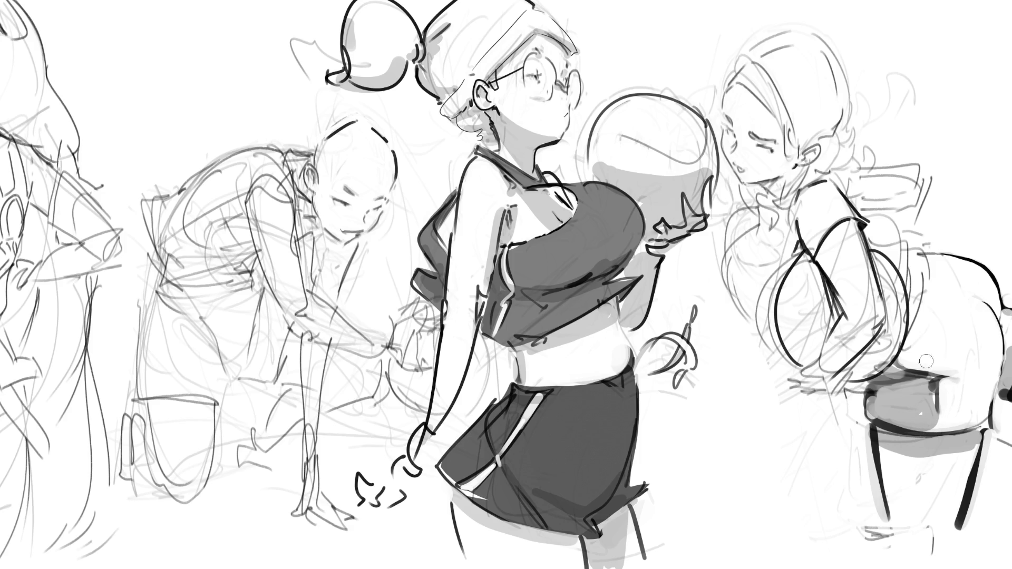
pyautogui.moveTo(904, 351)
pyautogui.mouseDown()
pyautogui.moveTo(953, 371)
pyautogui.moveTo(952, 422)
pyautogui.moveTo(982, 422)
pyautogui.moveTo(998, 332)
pyautogui.moveTo(982, 275)
pyautogui.moveTo(949, 257)
pyautogui.moveTo(926, 261)
pyautogui.moveTo(914, 344)
pyautogui.moveTo(956, 365)
pyautogui.moveTo(973, 413)
pyautogui.moveTo(981, 299)
pyautogui.moveTo(932, 259)
pyautogui.moveTo(953, 351)
pyautogui.moveTo(974, 304)
pyautogui.moveTo(935, 348)
pyautogui.moveTo(957, 358)
pyautogui.moveTo(950, 284)
pyautogui.moveTo(948, 348)
pyautogui.moveTo(1006, 316)
pyautogui.moveTo(1004, 369)
pyautogui.mouseUp()
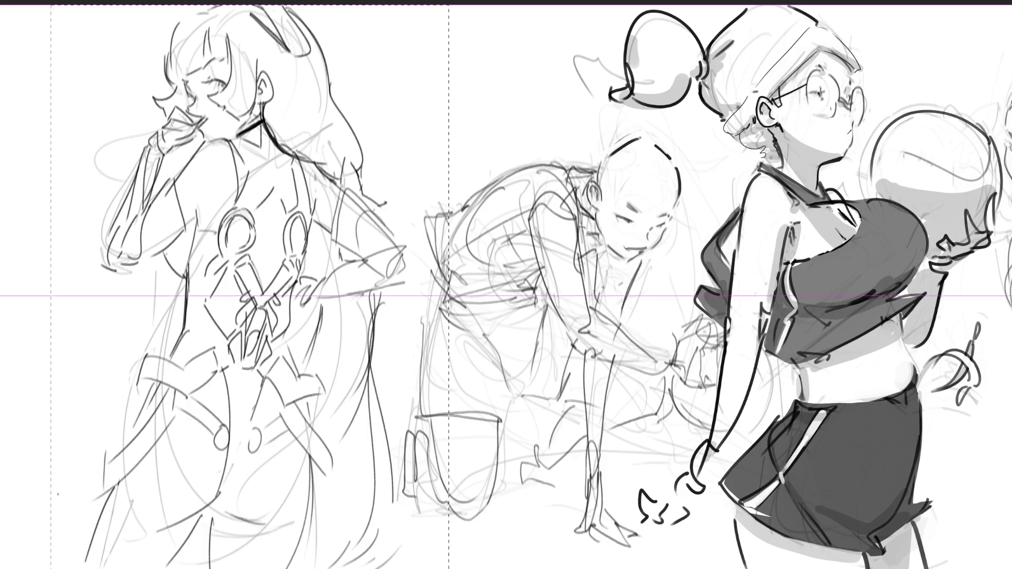
# Step: Stretch the leftmost long-haired figure wider with Free Transform and apply the change
pyautogui.scroll(-3, 506, 285)
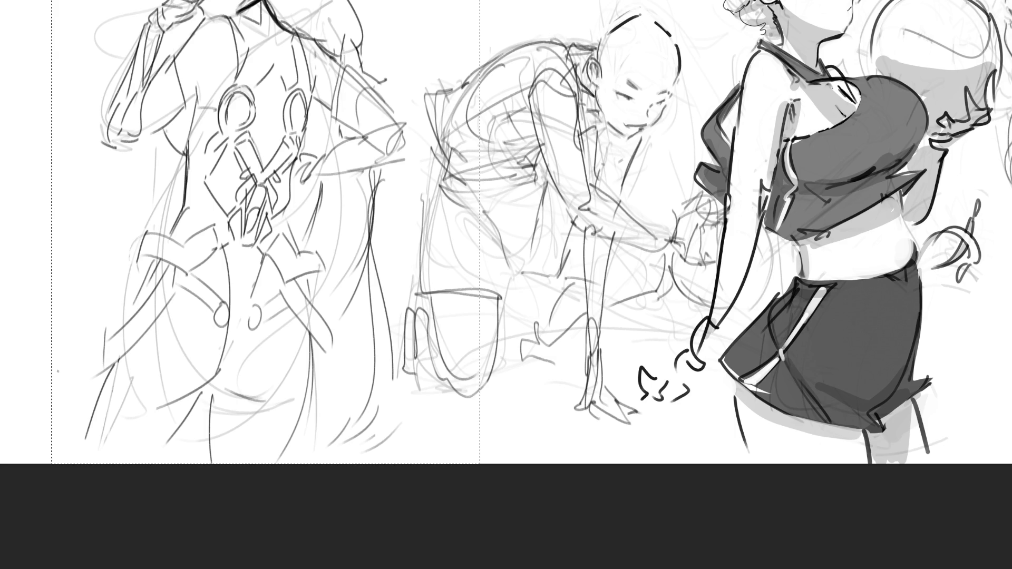
pyautogui.hotkey('ctrl', 'z')
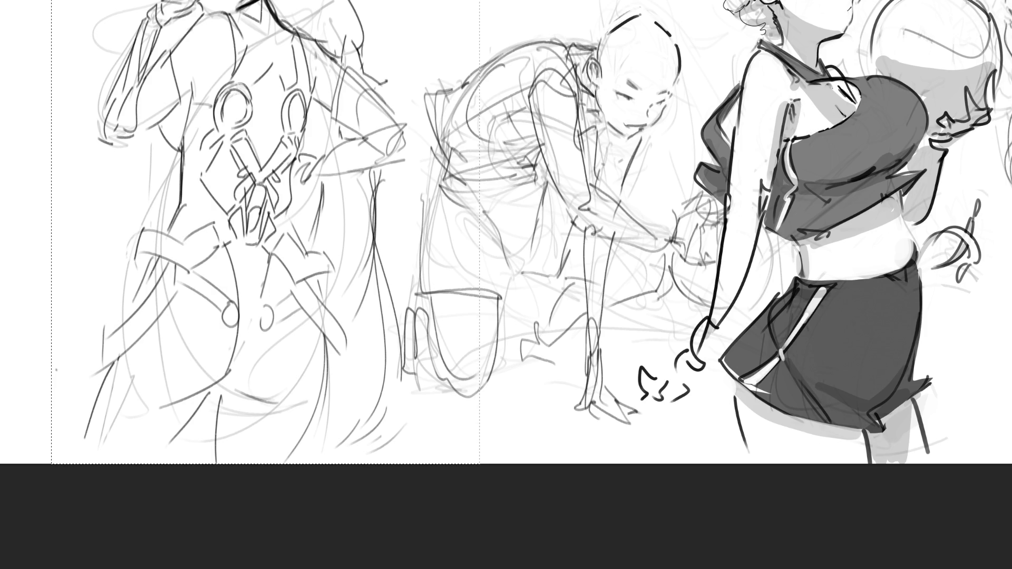
pyautogui.scroll(5, 506, 285)
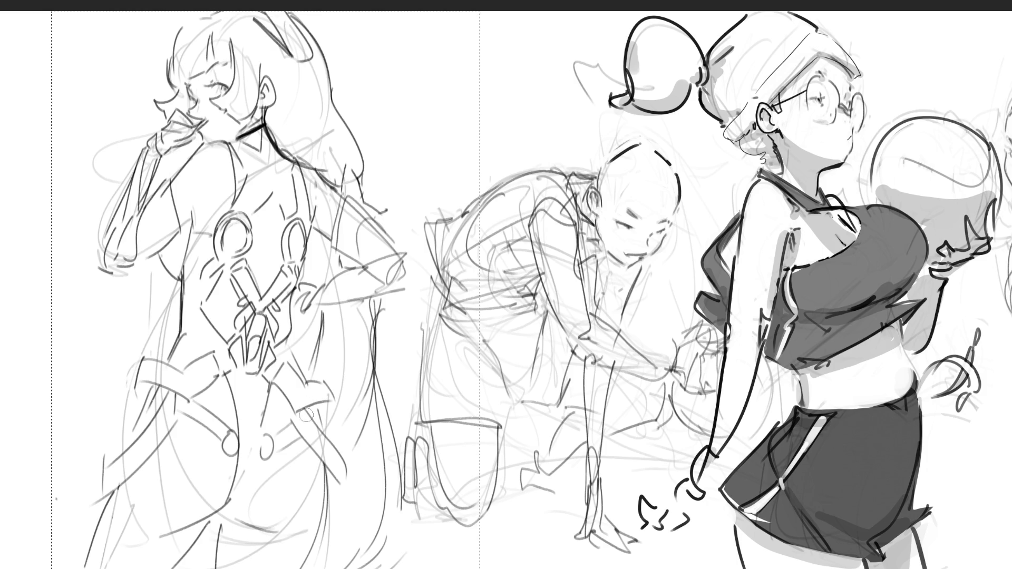
pyautogui.moveTo(316, 464)
pyautogui.mouseDown()
pyautogui.moveTo(317, 543)
pyautogui.moveTo(300, 551)
pyautogui.mouseUp()
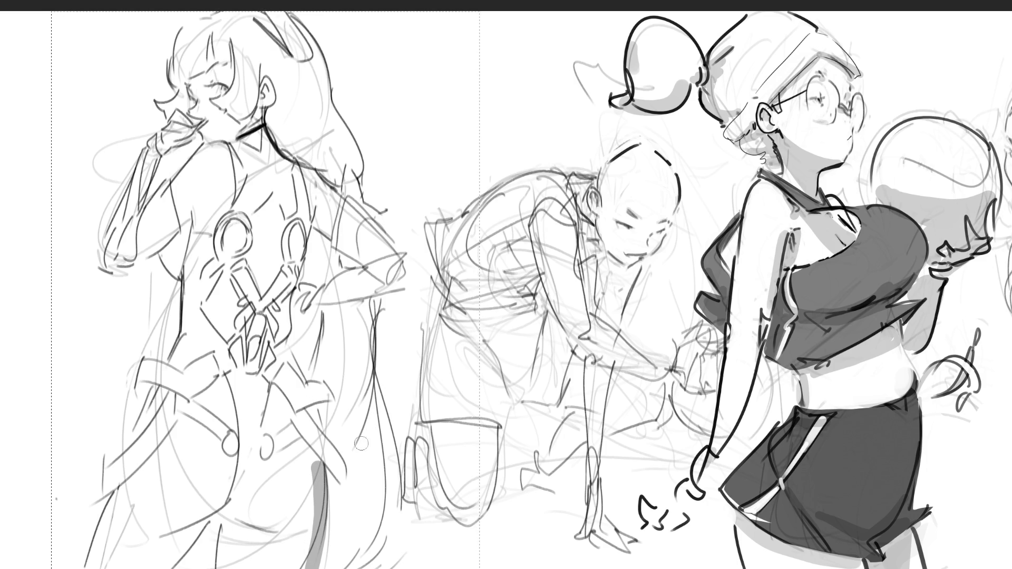
pyautogui.moveTo(313, 463)
pyautogui.mouseDown()
pyautogui.moveTo(314, 548)
pyautogui.moveTo(303, 568)
pyautogui.moveTo(314, 478)
pyautogui.mouseUp()
pyautogui.moveTo(308, 567)
pyautogui.mouseDown()
pyautogui.moveTo(316, 470)
pyautogui.moveTo(314, 505)
pyautogui.mouseUp()
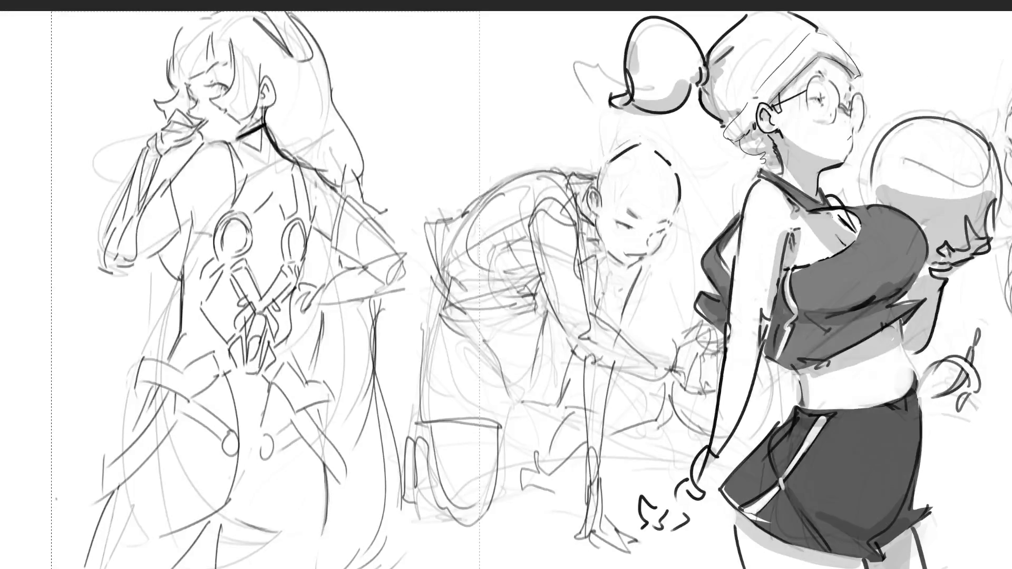
# Step: Deselect and mirror the canvas horizontally, trying a dark hair outline and then undoing it
pyautogui.hotkey('ctrl', 'd')
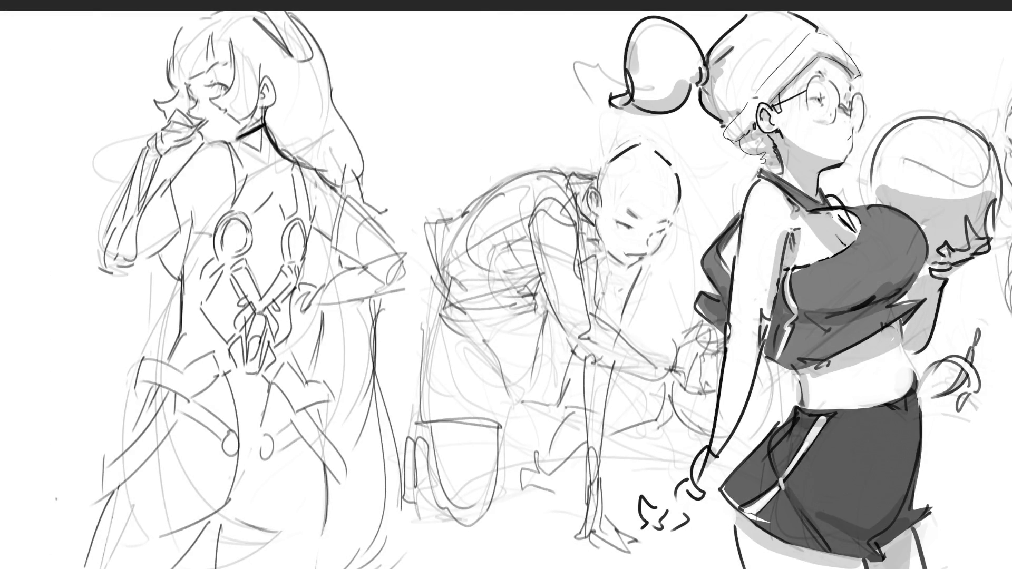
pyautogui.press('h')
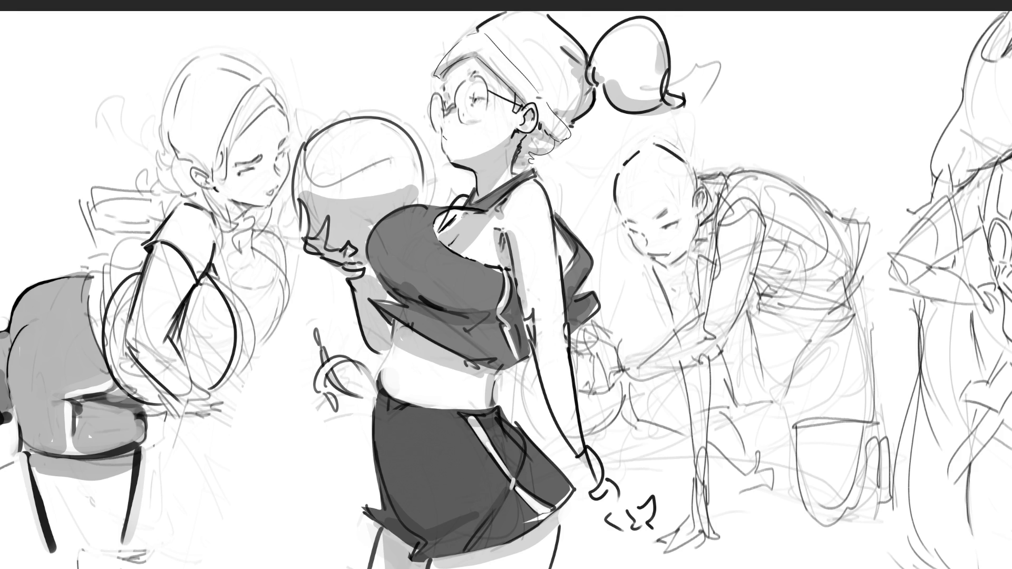
pyautogui.hscroll(5, 506, 290)
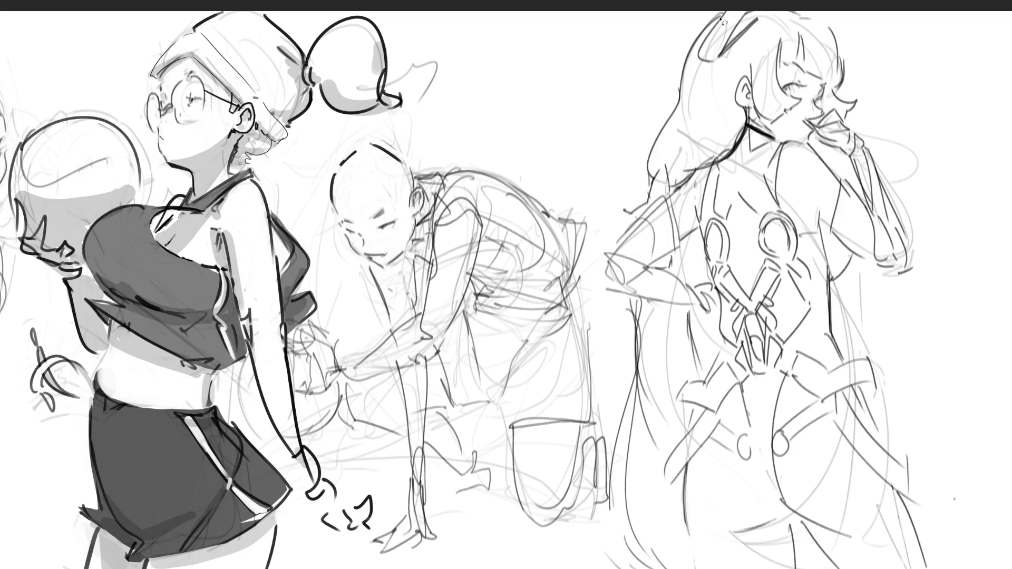
pyautogui.moveTo(722, 16)
pyautogui.mouseDown()
pyautogui.moveTo(704, 31)
pyautogui.moveTo(652, 158)
pyautogui.moveTo(647, 177)
pyautogui.moveTo(663, 163)
pyautogui.moveTo(673, 191)
pyautogui.moveTo(722, 161)
pyautogui.moveTo(746, 127)
pyautogui.moveTo(735, 90)
pyautogui.moveTo(752, 83)
pyautogui.moveTo(772, 124)
pyautogui.moveTo(797, 104)
pyautogui.moveTo(778, 49)
pyautogui.moveTo(788, 66)
pyautogui.moveTo(804, 53)
pyautogui.moveTo(807, 74)
pyautogui.moveTo(846, 88)
pyautogui.moveTo(830, 29)
pyautogui.moveTo(803, 17)
pyautogui.mouseUp()
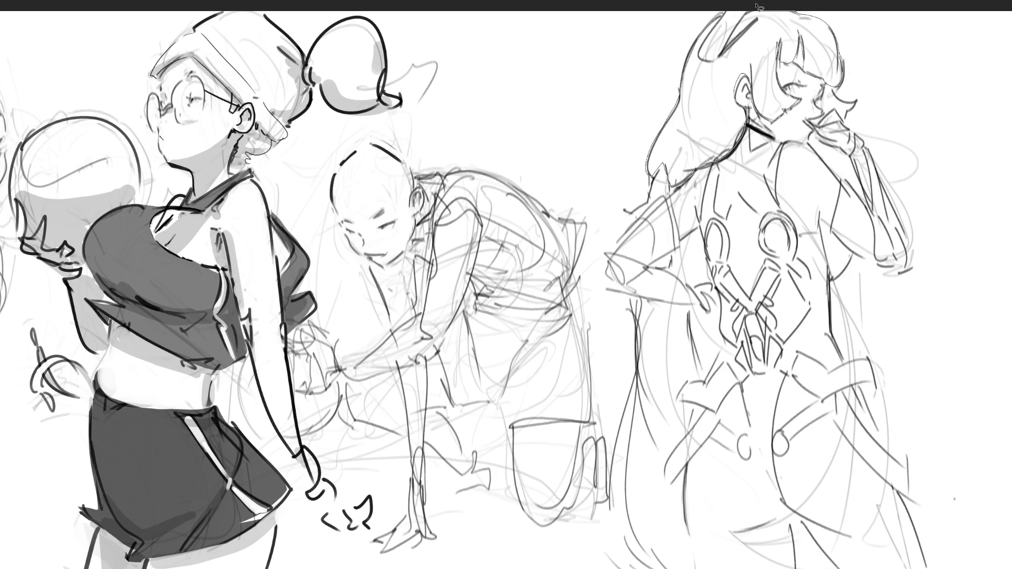
pyautogui.hotkey('ctrl', 'z')
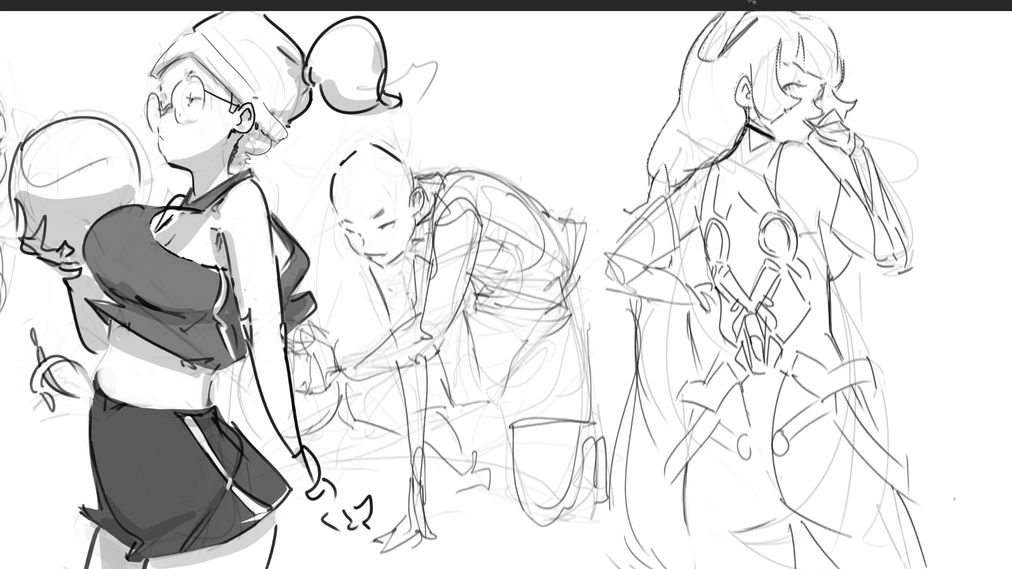
# Step: Select the hair and head region, adding the bangs curl, hand and elbow
pyautogui.click(759, 18)
pyautogui.keyDown('shift'); pyautogui.click(858, 105); pyautogui.keyUp('shift')
pyautogui.keyDown('shift'); pyautogui.click(830, 117); pyautogui.keyUp('shift')
pyautogui.moveTo(667, 259)
pyautogui.mouseDown()
pyautogui.moveTo(680, 279)
pyautogui.moveTo(649, 266)
pyautogui.mouseUp()
# Step: Lasso the long hair down to the leg, fill it grey, deselect, and thicken the neck line
pyautogui.moveTo(637, 307); pyautogui.dragTo(601, 566)
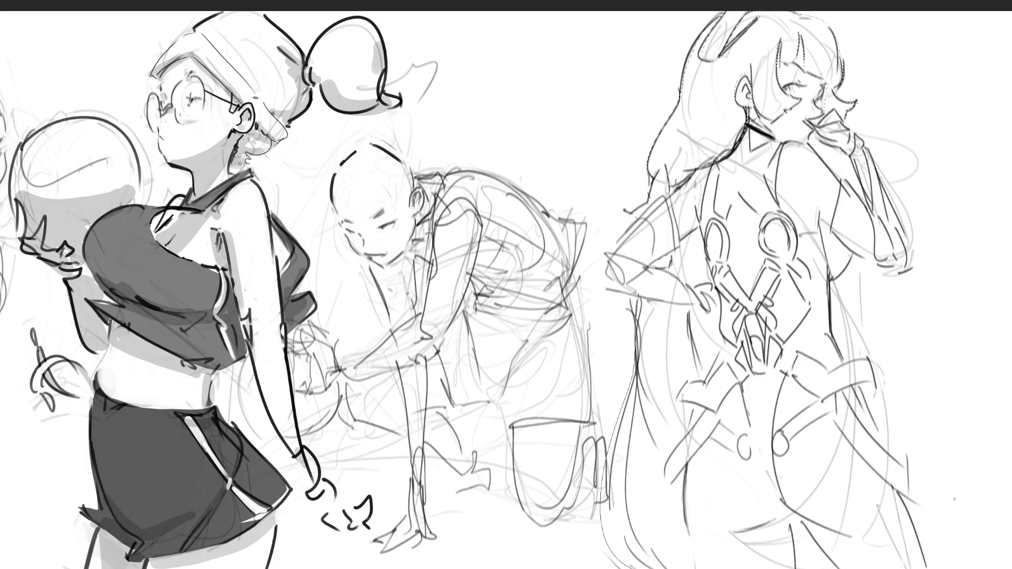
pyautogui.moveTo(690, 561)
pyautogui.mouseDown()
pyautogui.moveTo(685, 482)
pyautogui.moveTo(668, 464)
pyautogui.moveTo(695, 441)
pyautogui.moveTo(698, 419)
pyautogui.moveTo(684, 404)
pyautogui.mouseUp()
pyautogui.moveTo(690, 304); pyautogui.dragTo(695, 301)
pyautogui.moveTo(765, 121); pyautogui.dragTo(775, 532)
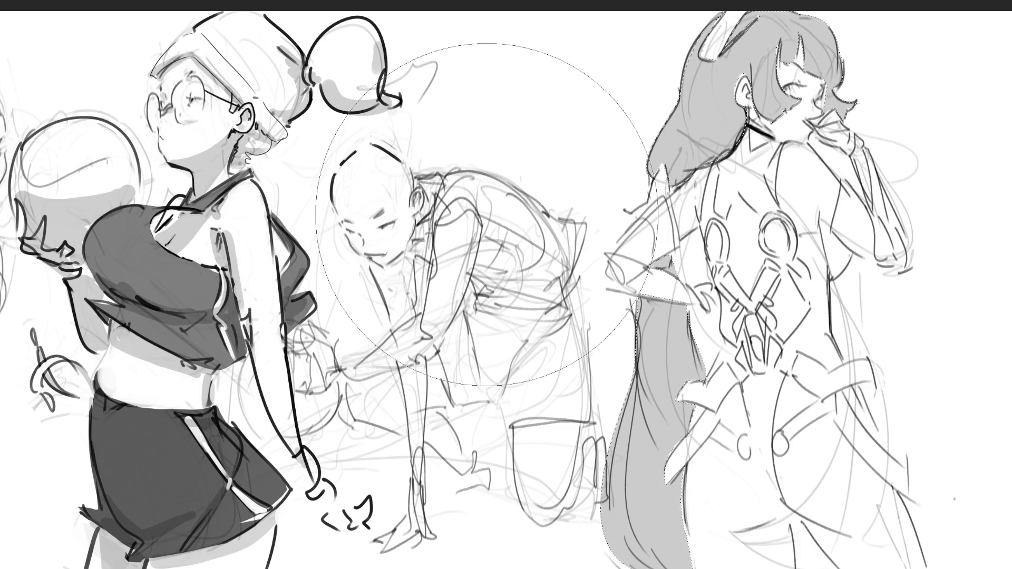
pyautogui.hotkey('ctrl', 'd')
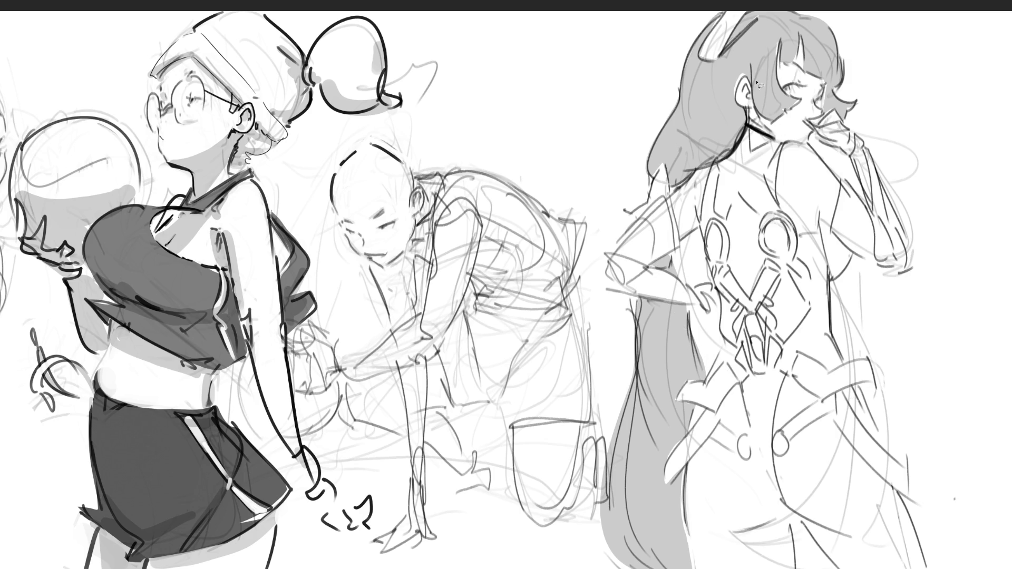
pyautogui.moveTo(747, 123)
pyautogui.mouseDown()
pyautogui.moveTo(770, 140)
pyautogui.moveTo(759, 107)
pyautogui.mouseUp()
# Step: Redraw the neck and shoulder line, select the chest ring's inner oval and left torso edge, then deselect
pyautogui.moveTo(790, 147)
pyautogui.mouseDown()
pyautogui.moveTo(770, 177)
pyautogui.moveTo(768, 162)
pyautogui.moveTo(768, 192)
pyautogui.moveTo(784, 210)
pyautogui.moveTo(791, 145)
pyautogui.mouseUp()
pyautogui.moveTo(775, 221)
pyautogui.mouseDown()
pyautogui.moveTo(771, 254)
pyautogui.moveTo(784, 227)
pyautogui.moveTo(776, 222)
pyautogui.moveTo(710, 235)
pyautogui.moveTo(728, 261)
pyautogui.moveTo(722, 222)
pyautogui.mouseUp()
pyautogui.moveTo(716, 189)
pyautogui.mouseDown()
pyautogui.moveTo(713, 224)
pyautogui.moveTo(716, 168)
pyautogui.mouseUp()
pyautogui.hotkey('ctrl', 'd')
# Step: Select the back's enclosed white areas and central strap, then deselect and restore that selection
pyautogui.click(748, 315)
pyautogui.click(764, 343)
pyautogui.hotkey('ctrl', 'd')
pyautogui.hotkey('ctrl', 'shift', 'd')
# Step: Draw a dark line up the hip and side, add a stroke near the hip, and select the raised arm
pyautogui.moveTo(826, 335); pyautogui.dragTo(828, 291)
pyautogui.moveTo(830, 277); pyautogui.dragTo(822, 236)
pyautogui.moveTo(773, 445)
pyautogui.mouseDown()
pyautogui.moveTo(719, 427)
pyautogui.moveTo(713, 439)
pyautogui.moveTo(764, 465)
pyautogui.moveTo(788, 507)
pyautogui.moveTo(779, 469)
pyautogui.moveTo(841, 408)
pyautogui.moveTo(777, 433)
pyautogui.moveTo(762, 358)
pyautogui.moveTo(812, 344)
pyautogui.moveTo(838, 407)
pyautogui.moveTo(823, 393)
pyautogui.moveTo(856, 376)
pyautogui.moveTo(846, 378)
pyautogui.moveTo(848, 331)
pyautogui.moveTo(838, 388)
pyautogui.mouseUp()
pyautogui.moveTo(649, 254)
pyautogui.mouseDown()
pyautogui.moveTo(619, 238)
pyautogui.moveTo(609, 265)
pyautogui.mouseUp()
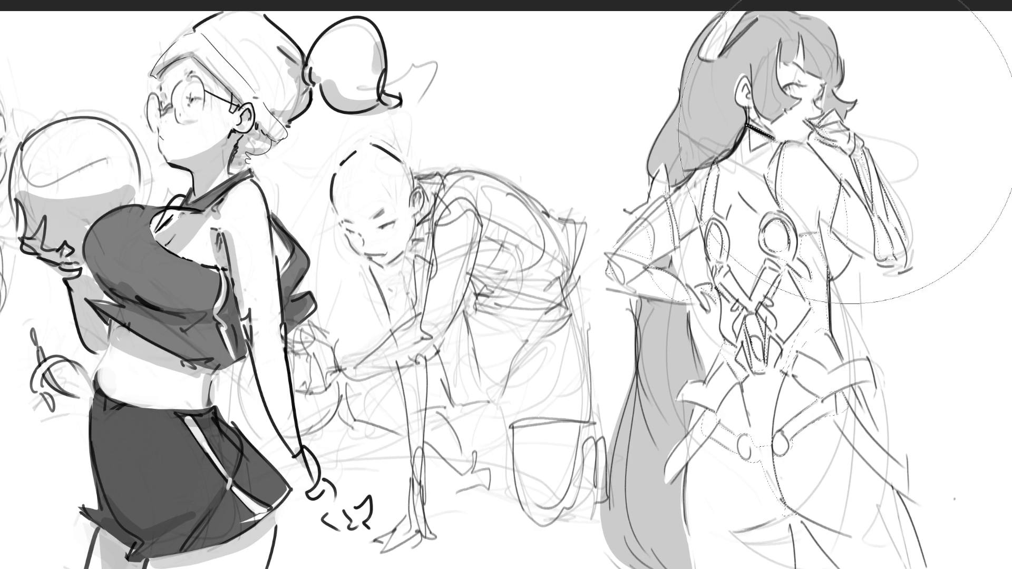
# Step: Lay grey into the selected bodysuit panels and belt, fill them solid black, and deselect
pyautogui.click(787, 298)
pyautogui.click(787, 298)
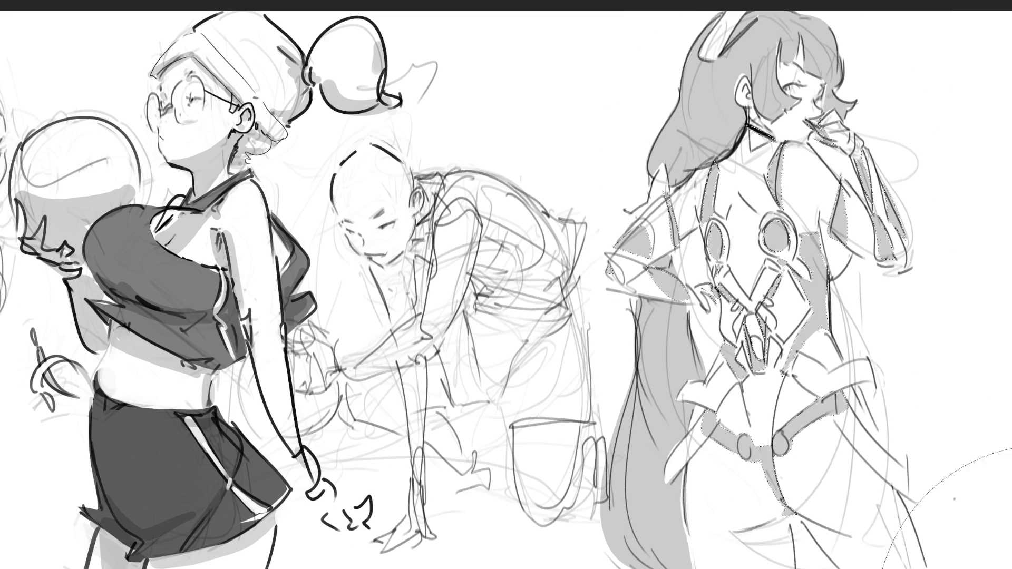
pyautogui.moveTo(721, 254); pyautogui.dragTo(718, 253)
pyautogui.hotkey('alt', 'BackSpace')
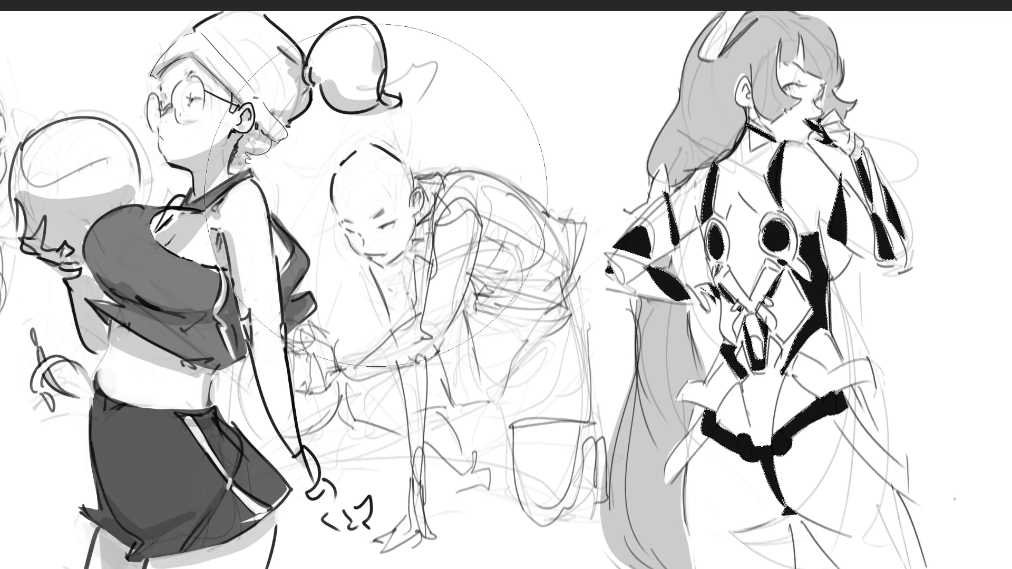
pyautogui.hotkey('ctrl', 'd')
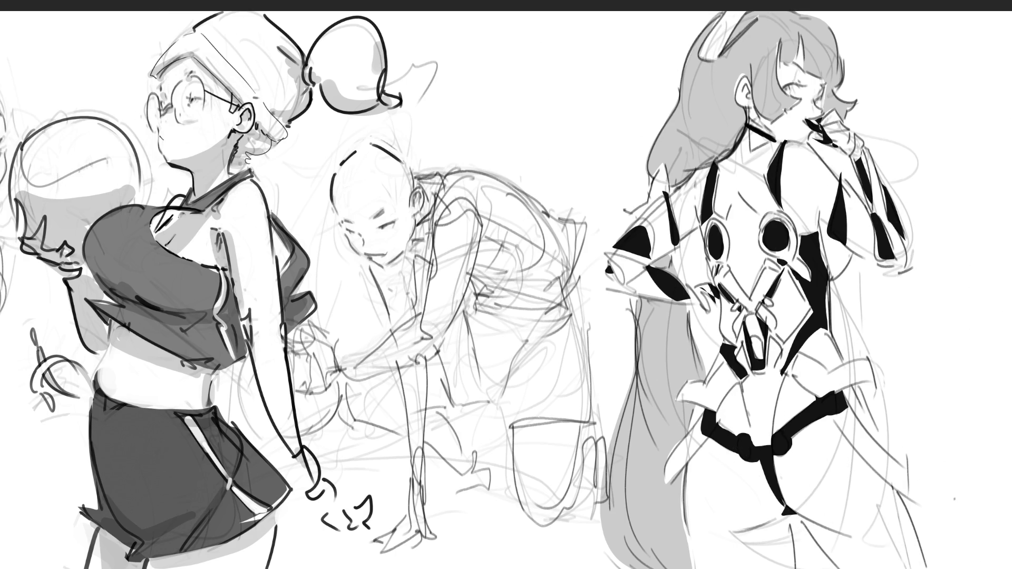
pyautogui.moveTo(748, 79)
pyautogui.mouseDown()
pyautogui.moveTo(754, 90)
pyautogui.moveTo(746, 77)
pyautogui.moveTo(739, 101)
pyautogui.moveTo(764, 132)
pyautogui.moveTo(799, 106)
pyautogui.moveTo(782, 88)
pyautogui.moveTo(782, 52)
pyautogui.moveTo(797, 69)
pyautogui.moveTo(805, 39)
pyautogui.moveTo(812, 77)
pyautogui.moveTo(829, 87)
pyautogui.moveTo(814, 138)
pyautogui.moveTo(779, 144)
pyautogui.moveTo(771, 106)
pyautogui.mouseUp()
# Step: Select the chin, neck, hips and legs, fill them light grey, then deselect
pyautogui.moveTo(828, 122)
pyautogui.mouseDown()
pyautogui.moveTo(817, 152)
pyautogui.moveTo(799, 142)
pyautogui.moveTo(787, 171)
pyautogui.moveTo(787, 210)
pyautogui.moveTo(805, 235)
pyautogui.moveTo(838, 217)
pyautogui.moveTo(838, 158)
pyautogui.mouseUp()
pyautogui.moveTo(787, 378)
pyautogui.mouseDown()
pyautogui.moveTo(777, 438)
pyautogui.moveTo(811, 396)
pyautogui.moveTo(802, 352)
pyautogui.moveTo(840, 370)
pyautogui.moveTo(817, 339)
pyautogui.moveTo(738, 389)
pyautogui.moveTo(746, 422)
pyautogui.moveTo(734, 437)
pyautogui.moveTo(729, 363)
pyautogui.moveTo(709, 388)
pyautogui.moveTo(711, 416)
pyautogui.moveTo(697, 414)
pyautogui.moveTo(704, 452)
pyautogui.moveTo(688, 496)
pyautogui.moveTo(704, 568)
pyautogui.moveTo(797, 550)
pyautogui.moveTo(769, 482)
pyautogui.moveTo(726, 446)
pyautogui.mouseUp()
pyautogui.moveTo(855, 452)
pyautogui.mouseDown()
pyautogui.moveTo(813, 395)
pyautogui.moveTo(857, 389)
pyautogui.mouseUp()
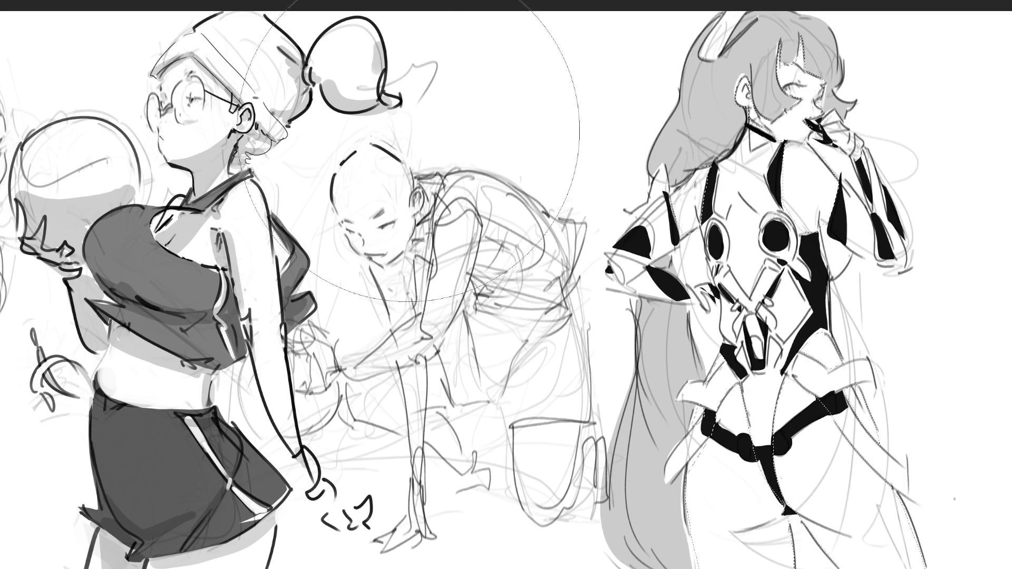
pyautogui.click(827, 566)
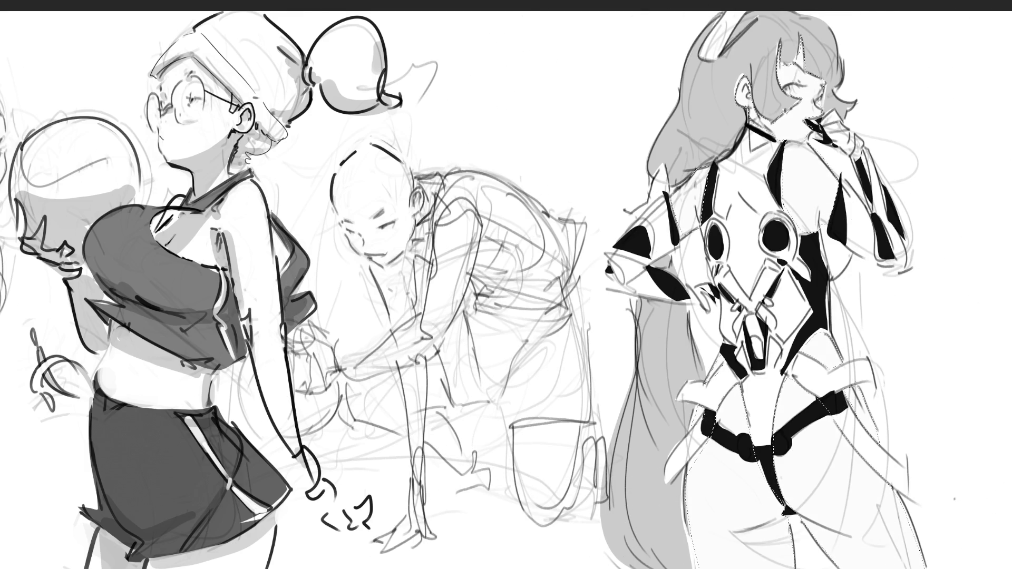
pyautogui.moveTo(747, 563); pyautogui.dragTo(854, 464)
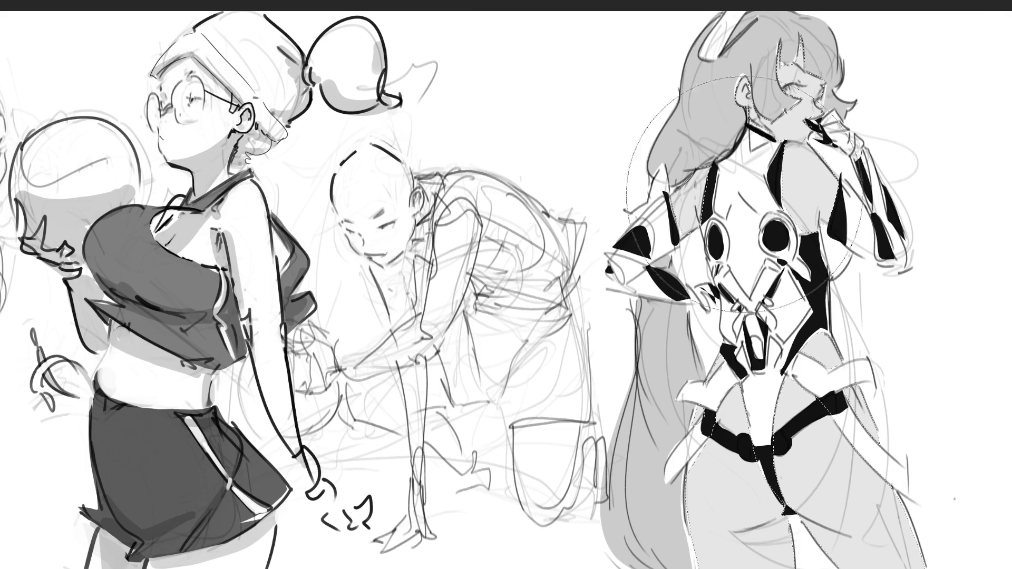
pyautogui.moveTo(870, 379); pyautogui.dragTo(778, 505)
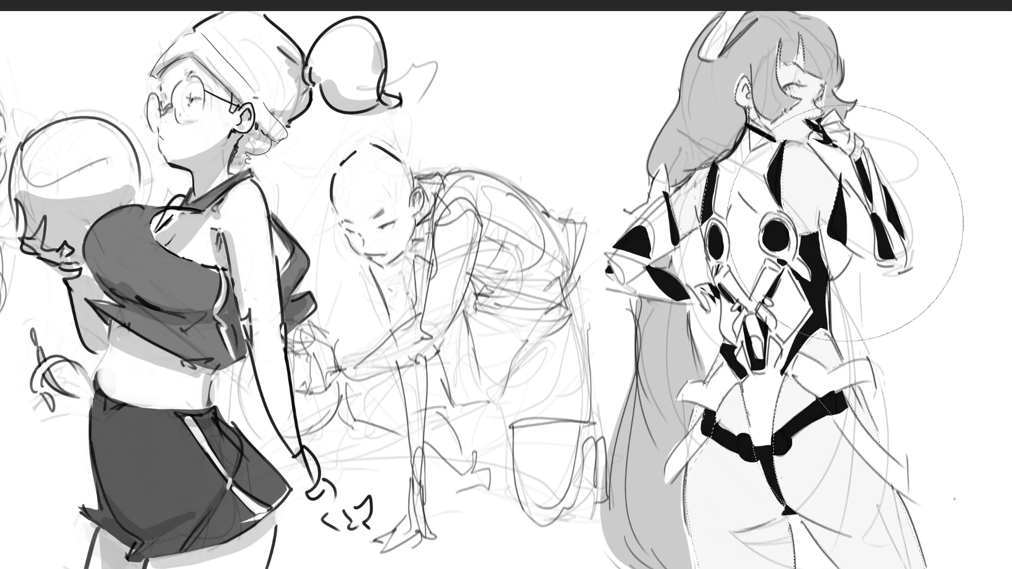
pyautogui.hotkey('ctrl', 'd')
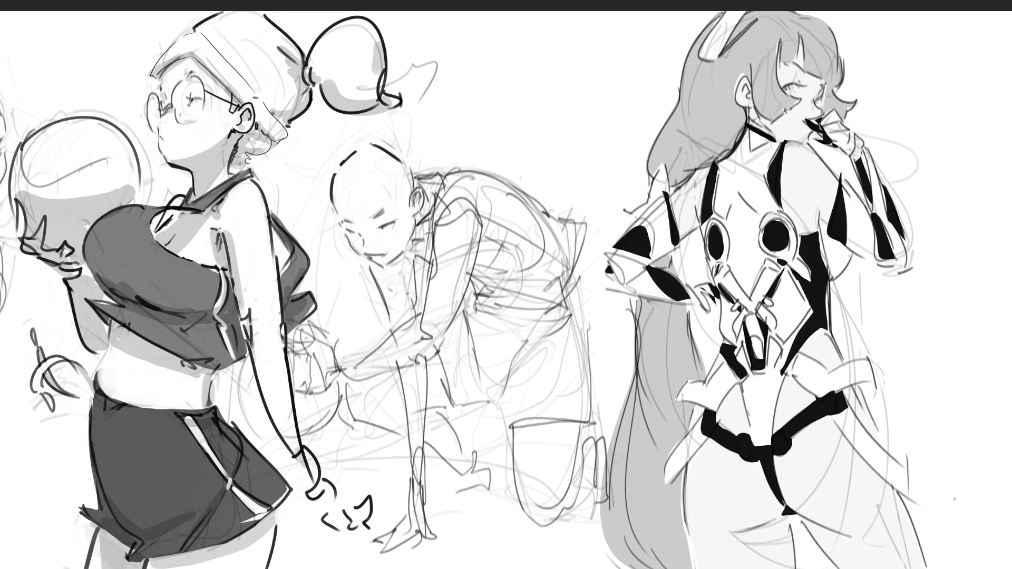
# Step: Repaint the hair clip with a lighter fill and a white spike
pyautogui.moveTo(726, 48)
pyautogui.mouseDown()
pyautogui.moveTo(751, 24)
pyautogui.moveTo(724, 59)
pyautogui.moveTo(724, 17)
pyautogui.moveTo(709, 55)
pyautogui.moveTo(748, 23)
pyautogui.mouseUp()
pyautogui.moveTo(667, 180)
pyautogui.mouseDown()
pyautogui.moveTo(663, 164)
pyautogui.moveTo(650, 209)
pyautogui.moveTo(667, 174)
pyautogui.mouseUp()
pyautogui.moveTo(717, 58)
pyautogui.mouseDown()
pyautogui.moveTo(754, 22)
pyautogui.moveTo(722, 55)
pyautogui.moveTo(736, 31)
pyautogui.mouseUp()
# Step: Select blade shapes at both hips and fill them grey with the brush
pyautogui.moveTo(833, 422)
pyautogui.mouseDown()
pyautogui.moveTo(915, 503)
pyautogui.moveTo(846, 414)
pyautogui.mouseUp()
pyautogui.moveTo(707, 421)
pyautogui.mouseDown()
pyautogui.moveTo(670, 466)
pyautogui.moveTo(709, 439)
pyautogui.mouseUp()
pyautogui.press('b')
pyautogui.moveTo(738, 448); pyautogui.dragTo(806, 485)
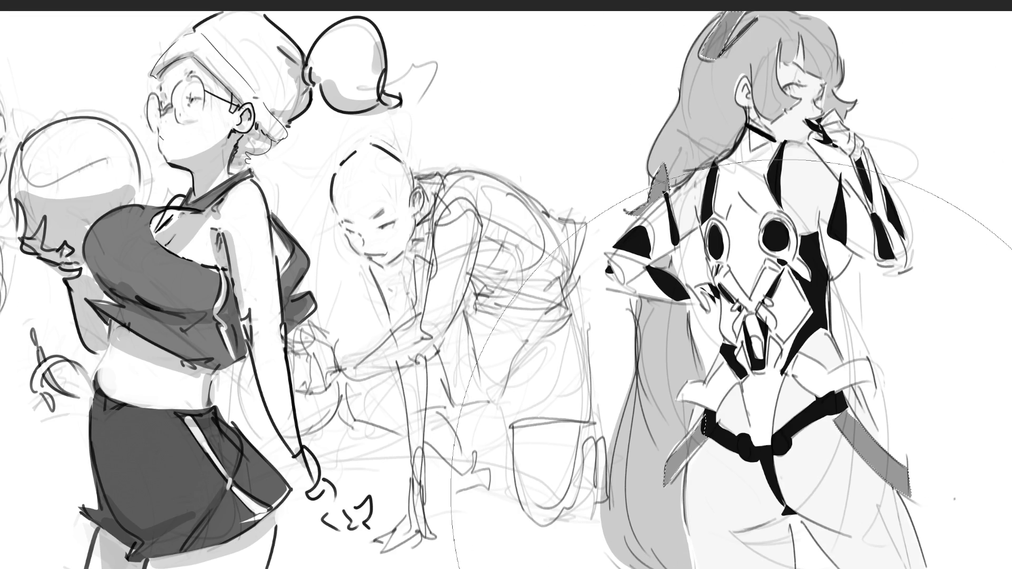
# Step: Deselect the hip blades, shrink the brush, and try a white hair highlight, then undo it
pyautogui.hotkey('ctrl', 'd')
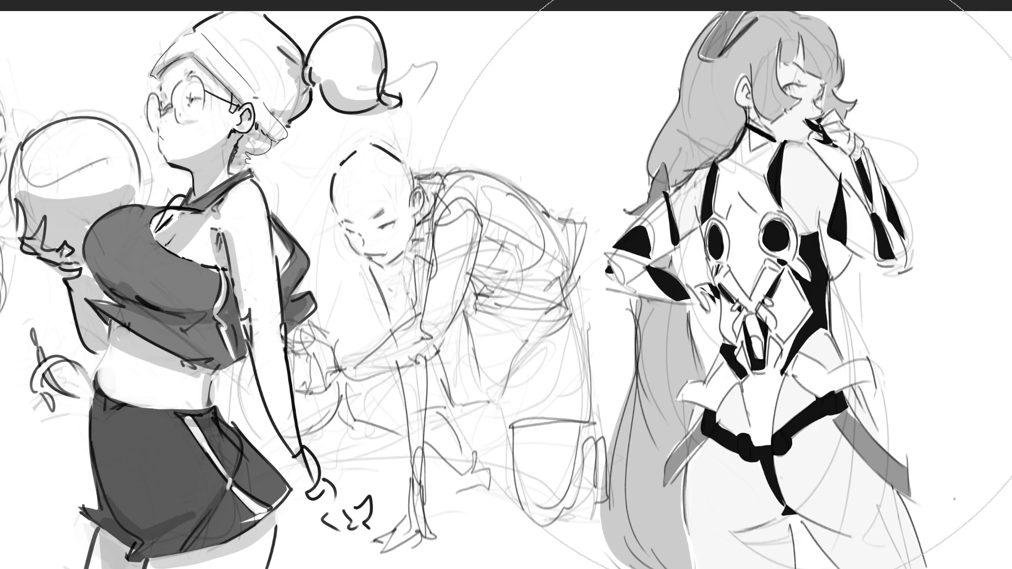
pyautogui.press('[')
pyautogui.press('[')
pyautogui.press('[')
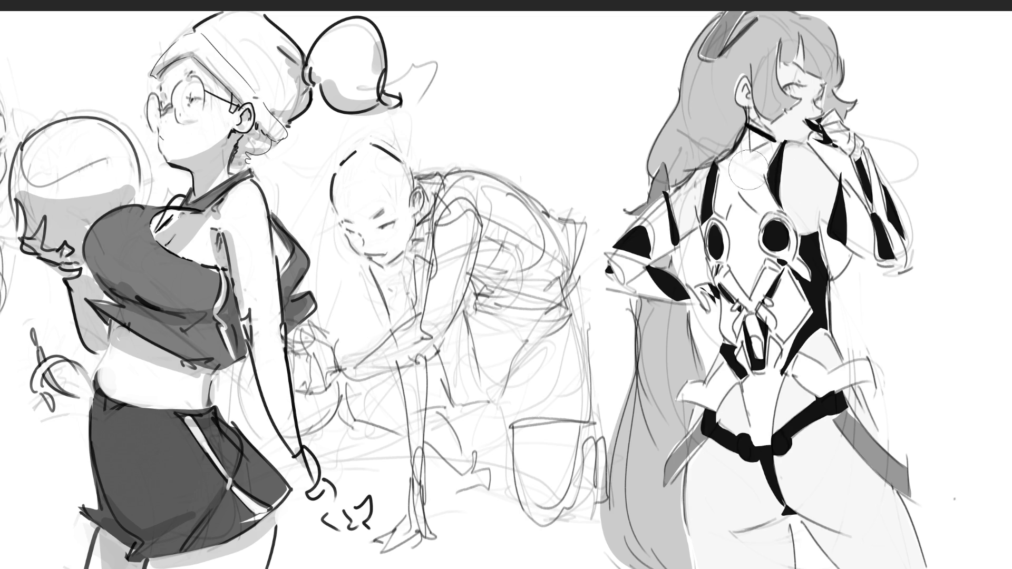
pyautogui.moveTo(722, 122); pyautogui.dragTo(698, 148)
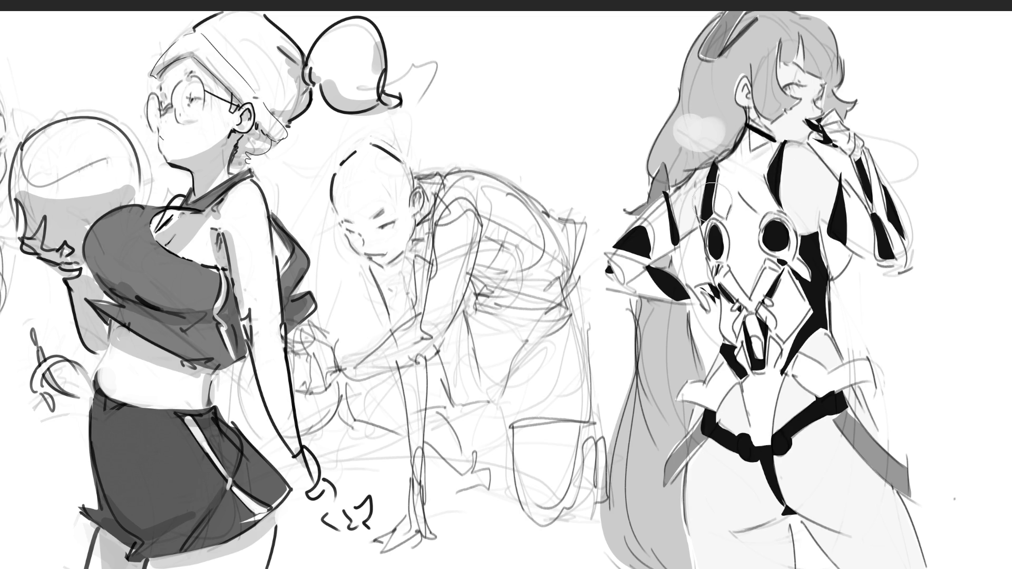
pyautogui.hotkey('ctrl', 'z')
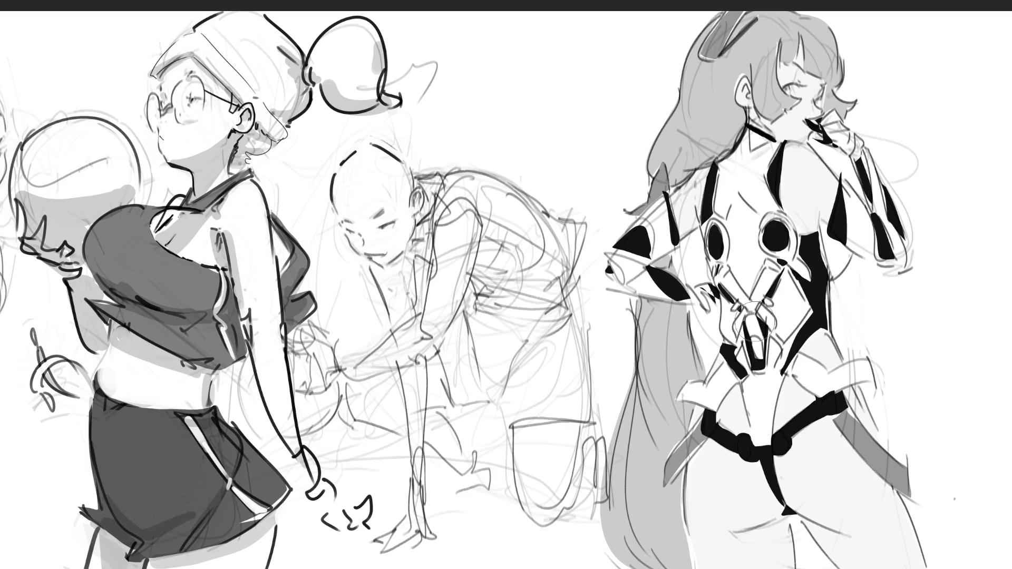
pyautogui.press('[')
pyautogui.press('[')
pyautogui.press('[')
# Step: Paint a dark grey stroke on the hair beside the eye, undoing the forehead and vertical strokes
pyautogui.moveTo(780, 46)
pyautogui.mouseDown()
pyautogui.moveTo(782, 73)
pyautogui.moveTo(801, 35)
pyautogui.moveTo(815, 105)
pyautogui.mouseUp()
pyautogui.hotkey('ctrl', 'z')
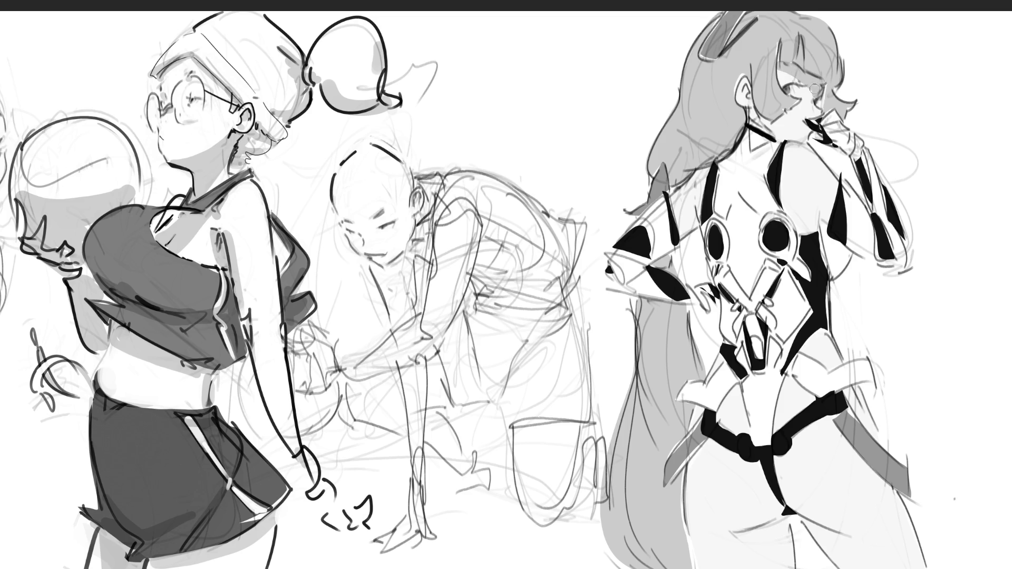
pyautogui.moveTo(815, 95)
pyautogui.mouseDown()
pyautogui.moveTo(841, 107)
pyautogui.moveTo(831, 100)
pyautogui.mouseUp()
pyautogui.moveTo(801, 39); pyautogui.dragTo(802, 79)
pyautogui.hotkey('ctrl', 'z')
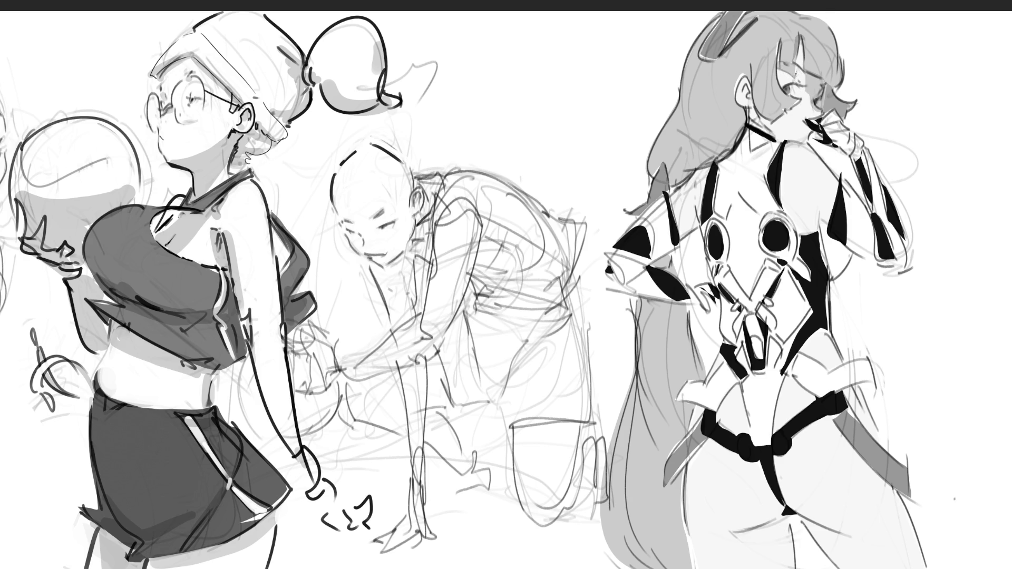
# Step: Draw thin dark lines by the eye, on a hair strand and along the cheek, then darken the hair beside the face
pyautogui.moveTo(802, 71); pyautogui.dragTo(806, 91)
pyautogui.moveTo(801, 39); pyautogui.dragTo(801, 67)
pyautogui.moveTo(785, 120); pyautogui.dragTo(760, 139)
pyautogui.moveTo(756, 100); pyautogui.dragTo(749, 110)
pyautogui.moveTo(794, 109); pyautogui.dragTo(766, 121)
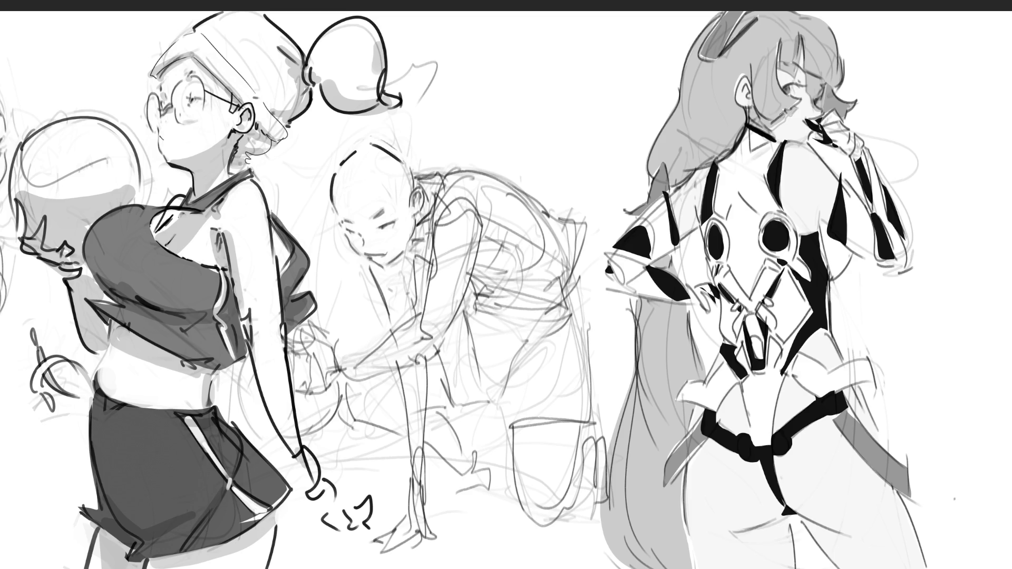
pyautogui.moveTo(769, 128)
pyautogui.mouseDown()
pyautogui.moveTo(789, 114)
pyautogui.moveTo(803, 139)
pyautogui.moveTo(848, 139)
pyautogui.moveTo(858, 158)
pyautogui.mouseUp()
pyautogui.moveTo(748, 88); pyautogui.dragTo(740, 104)
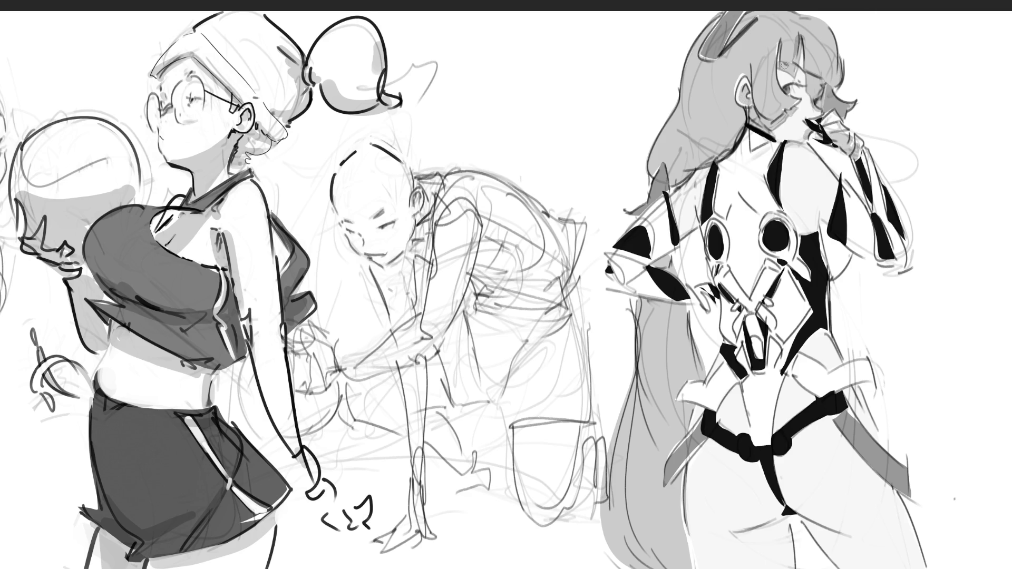
pyautogui.moveTo(825, 87); pyautogui.dragTo(842, 111)
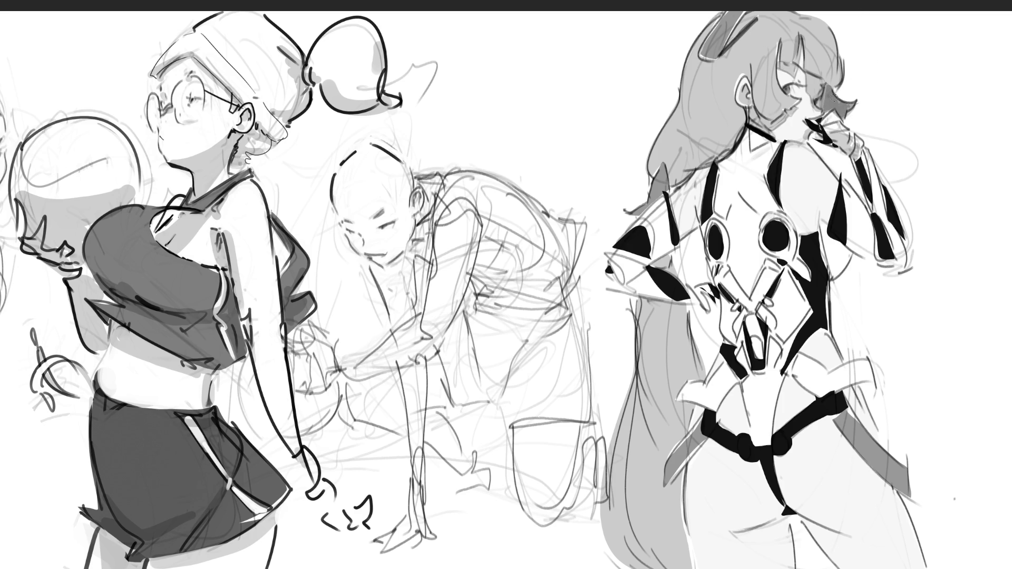
pyautogui.moveTo(812, 77); pyautogui.dragTo(822, 84)
# Step: Shade the torso and chest light grey and darken the hair over the shoulder and above the ear
pyautogui.moveTo(722, 210); pyautogui.dragTo(739, 186)
pyautogui.moveTo(740, 196); pyautogui.dragTo(733, 210)
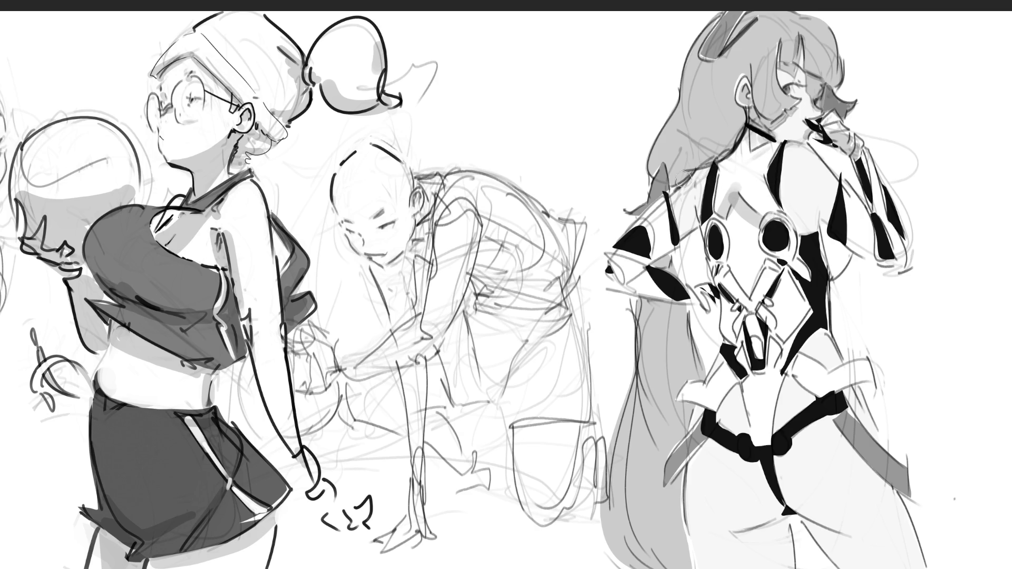
pyautogui.moveTo(667, 180)
pyautogui.mouseDown()
pyautogui.moveTo(651, 208)
pyautogui.moveTo(741, 112)
pyautogui.moveTo(691, 172)
pyautogui.mouseUp()
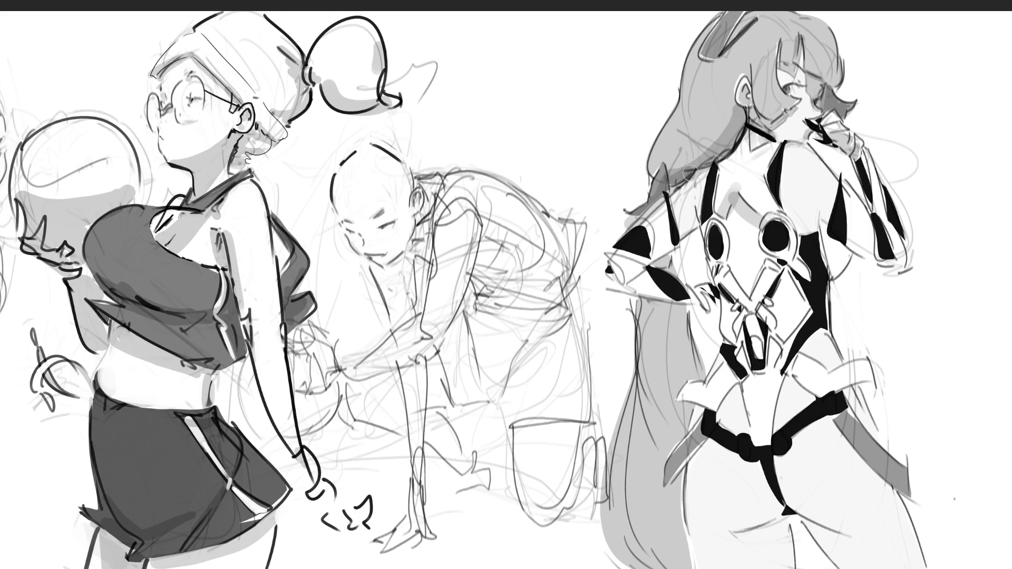
pyautogui.moveTo(743, 73)
pyautogui.mouseDown()
pyautogui.moveTo(747, 40)
pyautogui.moveTo(723, 50)
pyautogui.mouseUp()
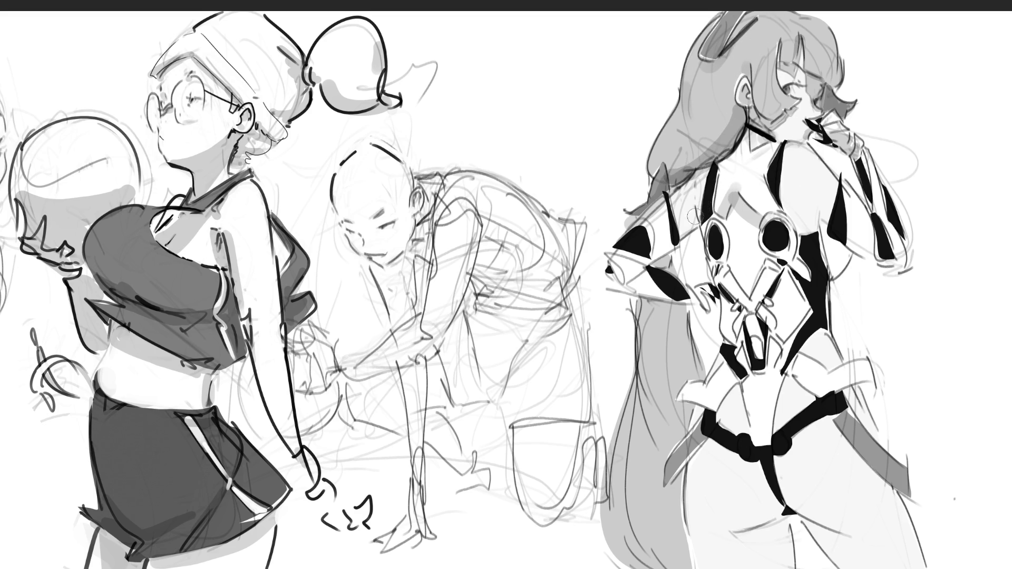
# Step: Shade the forearm, hand, long hair strands, right side of the torso and right arm in grey
pyautogui.moveTo(666, 236)
pyautogui.mouseDown()
pyautogui.moveTo(627, 282)
pyautogui.moveTo(712, 293)
pyautogui.mouseUp()
pyautogui.moveTo(659, 261)
pyautogui.mouseDown()
pyautogui.moveTo(659, 422)
pyautogui.moveTo(682, 438)
pyautogui.moveTo(636, 448)
pyautogui.moveTo(654, 506)
pyautogui.moveTo(675, 527)
pyautogui.moveTo(643, 554)
pyautogui.moveTo(647, 501)
pyautogui.mouseUp()
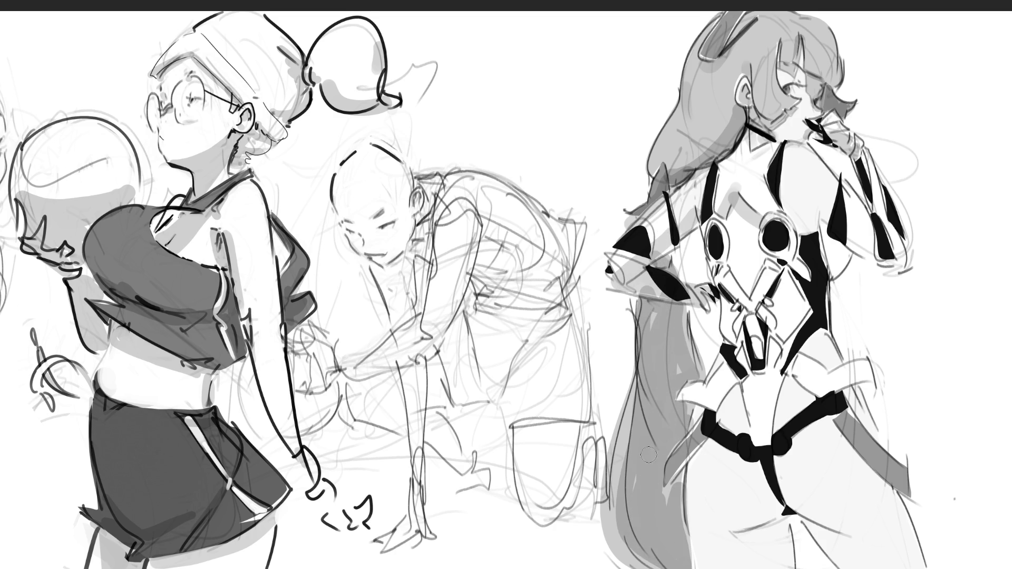
pyautogui.moveTo(673, 336); pyautogui.dragTo(686, 374)
pyautogui.moveTo(627, 412)
pyautogui.mouseDown()
pyautogui.moveTo(620, 500)
pyautogui.moveTo(683, 558)
pyautogui.mouseUp()
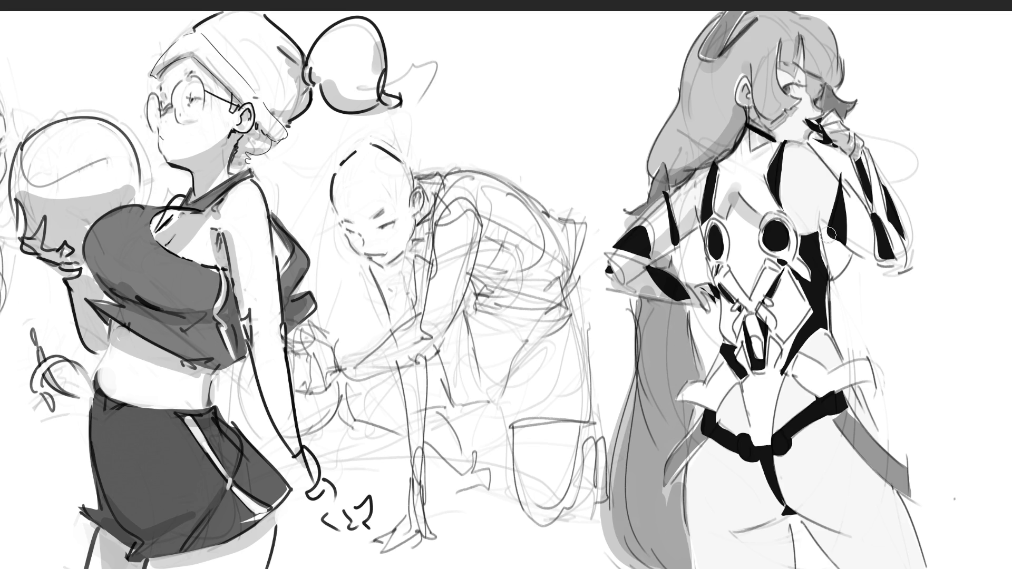
pyautogui.moveTo(822, 227)
pyautogui.mouseDown()
pyautogui.moveTo(838, 263)
pyautogui.moveTo(846, 258)
pyautogui.mouseUp()
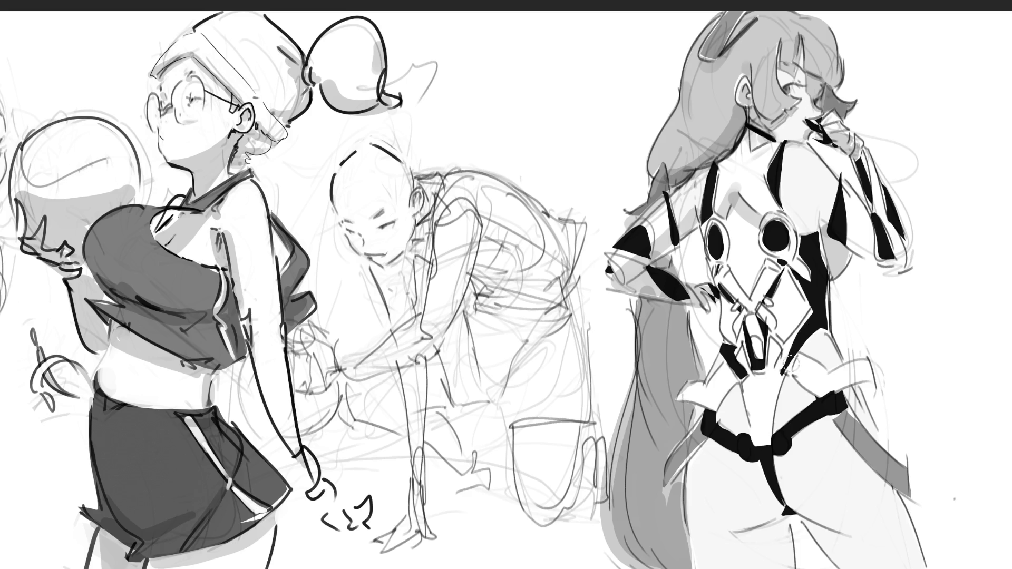
pyautogui.moveTo(827, 225); pyautogui.dragTo(828, 220)
pyautogui.moveTo(886, 248)
pyautogui.mouseDown()
pyautogui.moveTo(849, 237)
pyautogui.moveTo(891, 271)
pyautogui.moveTo(870, 158)
pyautogui.moveTo(896, 249)
pyautogui.mouseUp()
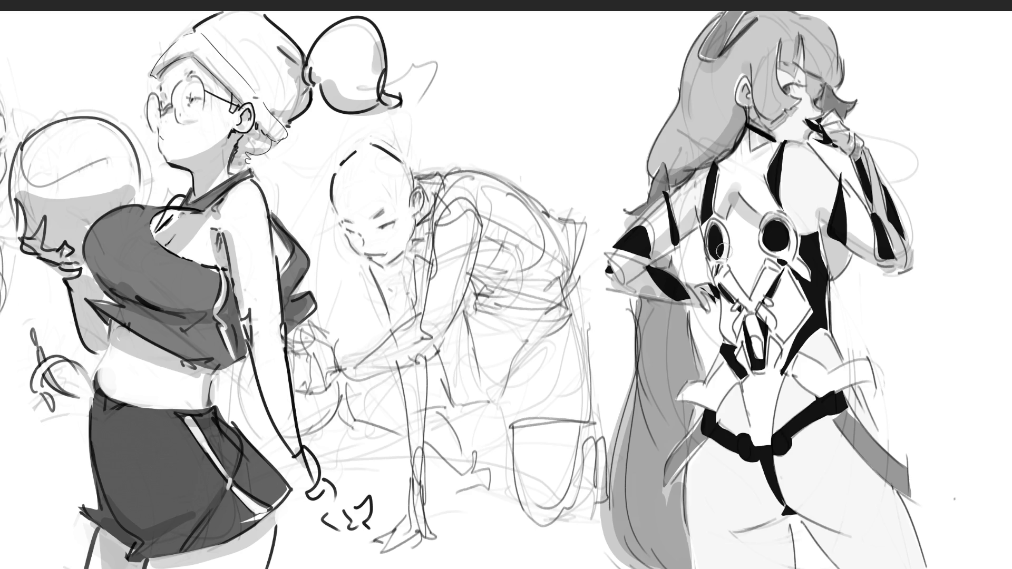
# Step: Darken the waist straps, shade the right hip and between the legs, and add a shoulder line
pyautogui.moveTo(777, 272)
pyautogui.mouseDown()
pyautogui.moveTo(754, 364)
pyautogui.moveTo(776, 352)
pyautogui.moveTo(696, 410)
pyautogui.mouseUp()
pyautogui.moveTo(805, 377); pyautogui.dragTo(872, 391)
pyautogui.moveTo(839, 423); pyautogui.dragTo(911, 500)
pyautogui.moveTo(782, 399)
pyautogui.mouseDown()
pyautogui.moveTo(762, 375)
pyautogui.moveTo(758, 409)
pyautogui.moveTo(765, 363)
pyautogui.moveTo(765, 446)
pyautogui.mouseUp()
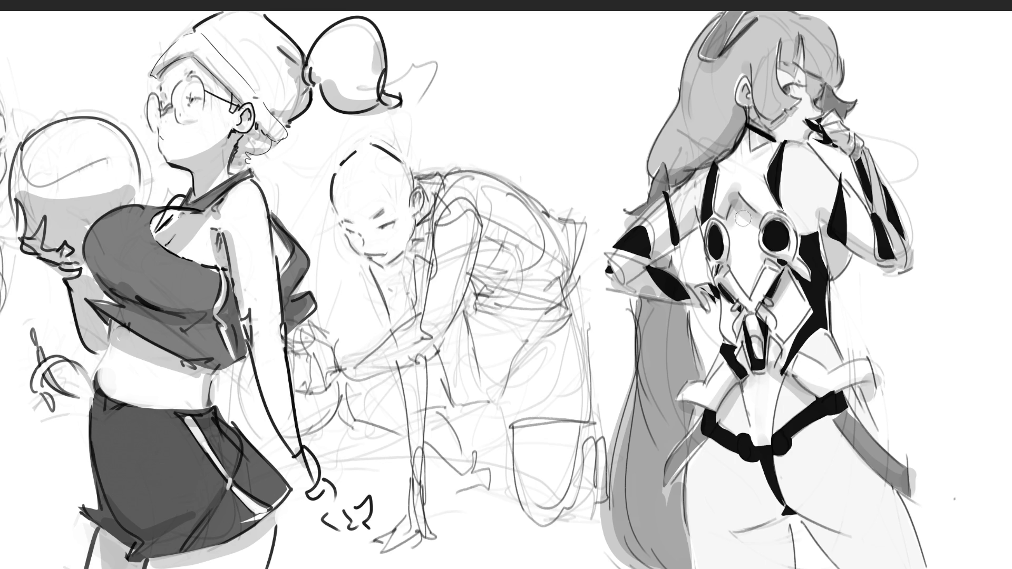
pyautogui.moveTo(783, 141)
pyautogui.mouseDown()
pyautogui.moveTo(782, 169)
pyautogui.moveTo(778, 155)
pyautogui.mouseUp()
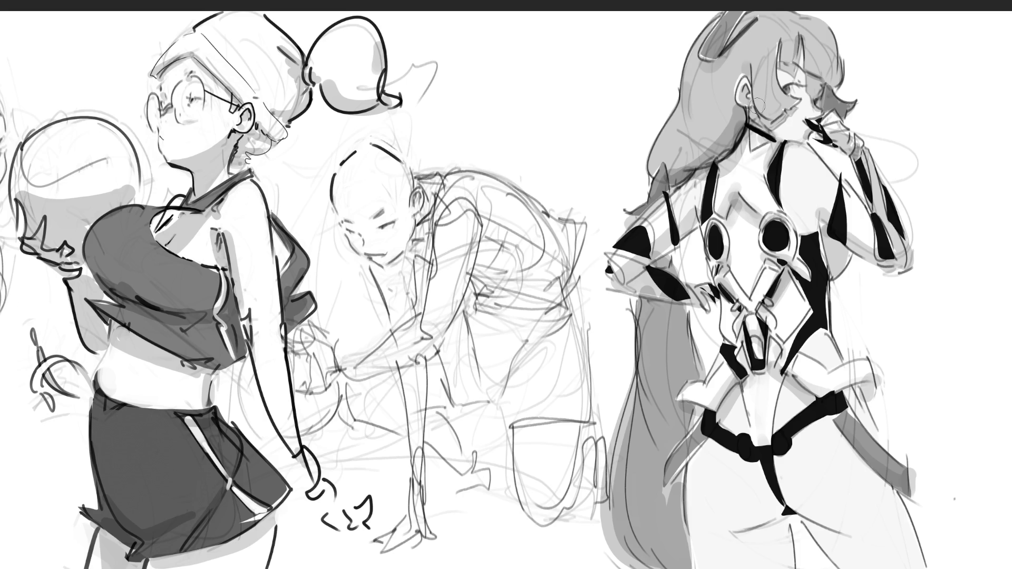
# Step: Shade the hair tail and lower thighs grey, undoing the stroke under the buttock
pyautogui.moveTo(822, 416); pyautogui.dragTo(924, 516)
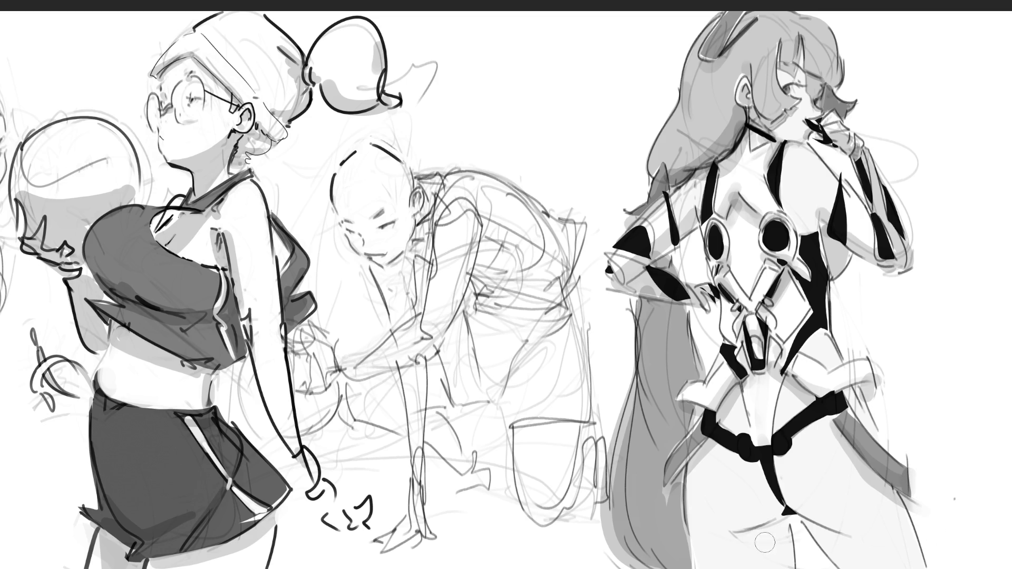
pyautogui.moveTo(744, 540)
pyautogui.mouseDown()
pyautogui.moveTo(770, 558)
pyautogui.moveTo(785, 554)
pyautogui.moveTo(785, 524)
pyautogui.moveTo(771, 552)
pyautogui.mouseUp()
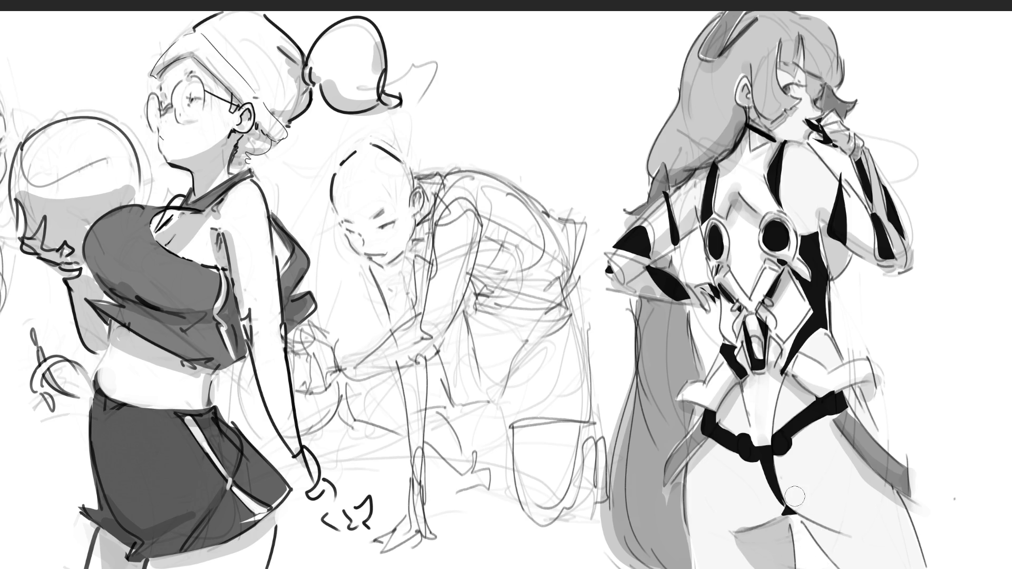
pyautogui.moveTo(698, 537); pyautogui.dragTo(691, 521)
pyautogui.moveTo(812, 530)
pyautogui.mouseDown()
pyautogui.moveTo(859, 565)
pyautogui.moveTo(825, 540)
pyautogui.moveTo(847, 519)
pyautogui.mouseUp()
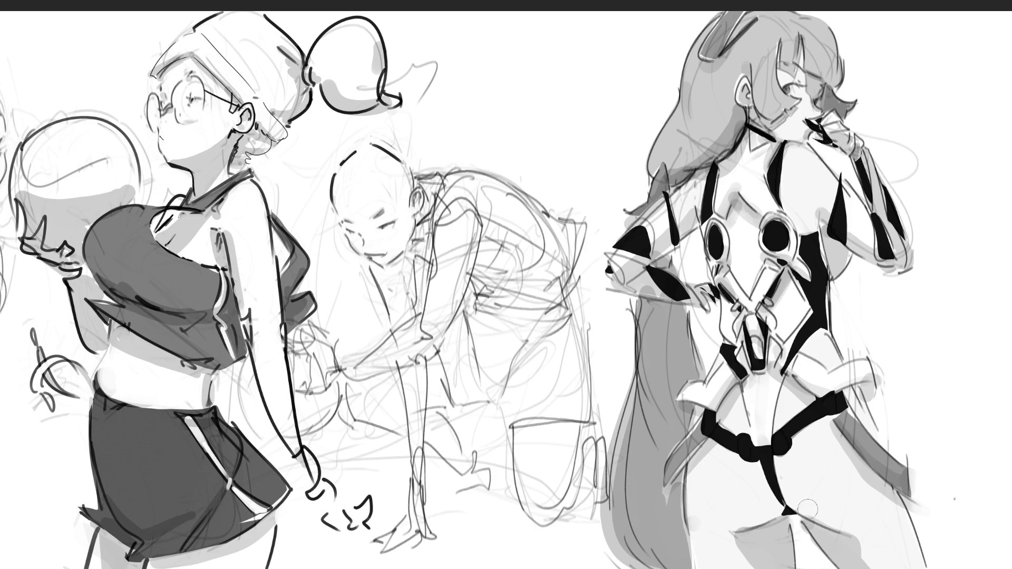
pyautogui.click(902, 517)
pyautogui.click(909, 515)
pyautogui.moveTo(874, 543); pyautogui.dragTo(859, 541)
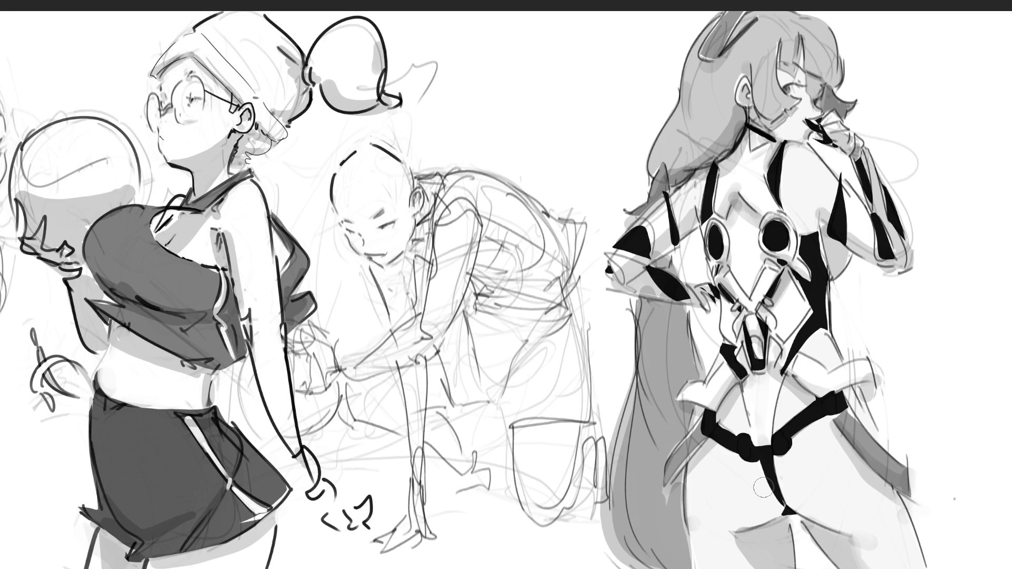
pyautogui.moveTo(746, 523)
pyautogui.mouseDown()
pyautogui.moveTo(728, 528)
pyautogui.moveTo(798, 506)
pyautogui.moveTo(867, 529)
pyautogui.mouseUp()
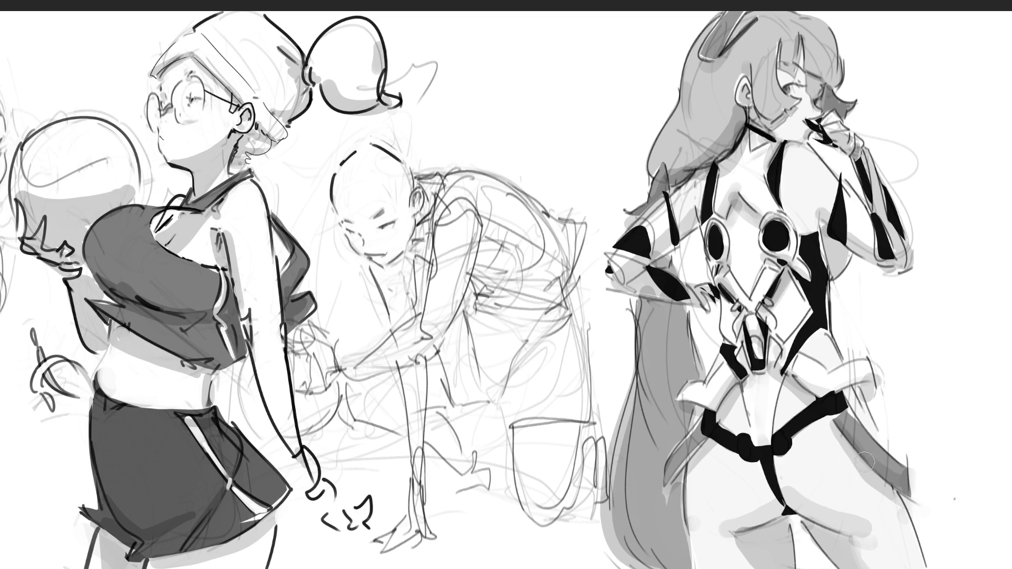
pyautogui.hotkey('ctrl', 'z')
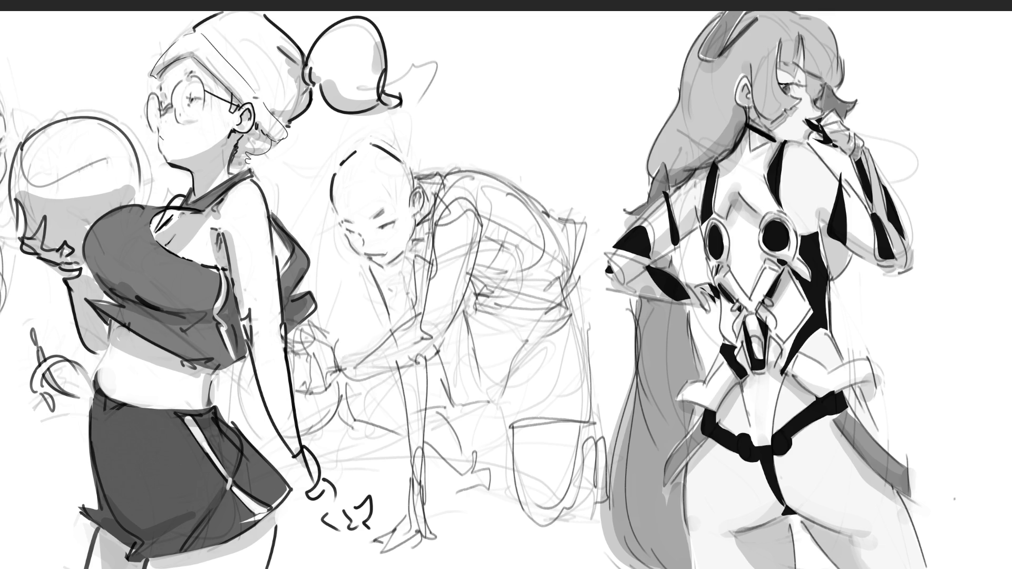
pyautogui.moveTo(239, 209); pyautogui.dragTo(523, 210)
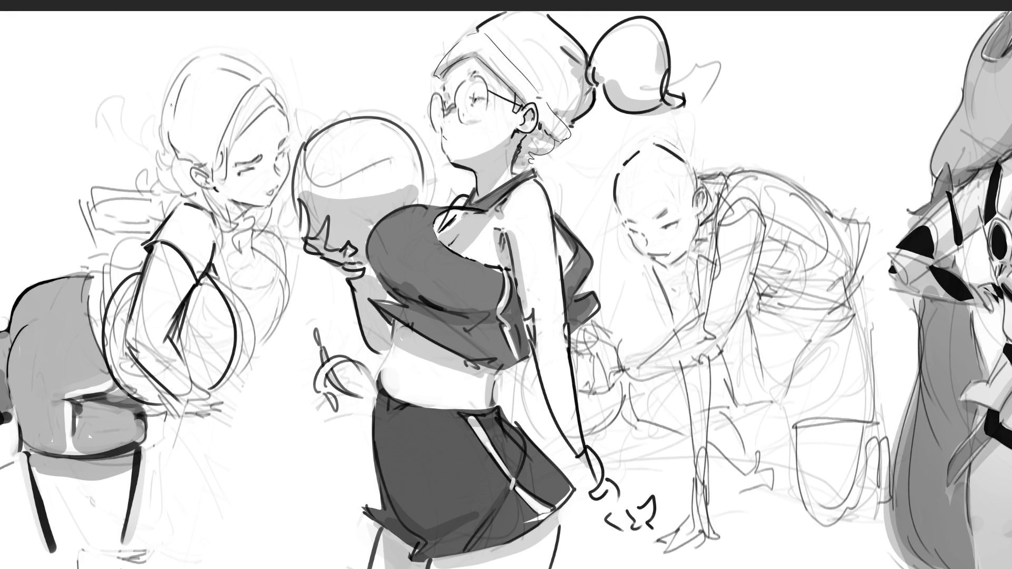
# Step: Trace dark lines over the left girl's head, hair strands and chest, and extend the chair leg downward
pyautogui.moveTo(167, 103); pyautogui.dragTo(206, 63)
pyautogui.moveTo(214, 64)
pyautogui.mouseDown()
pyautogui.moveTo(251, 53)
pyautogui.moveTo(281, 113)
pyautogui.mouseUp()
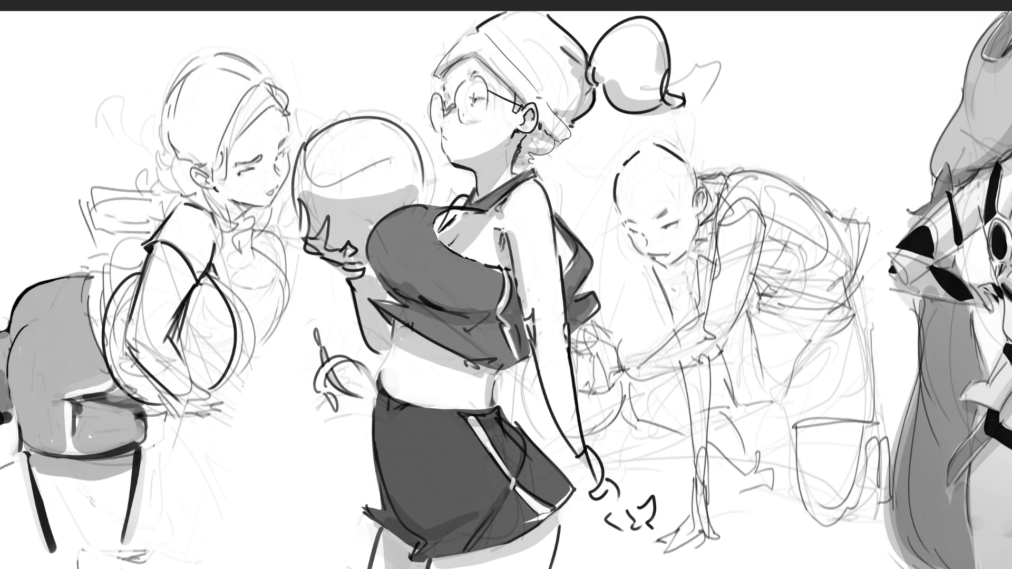
pyautogui.moveTo(250, 121); pyautogui.dragTo(214, 186)
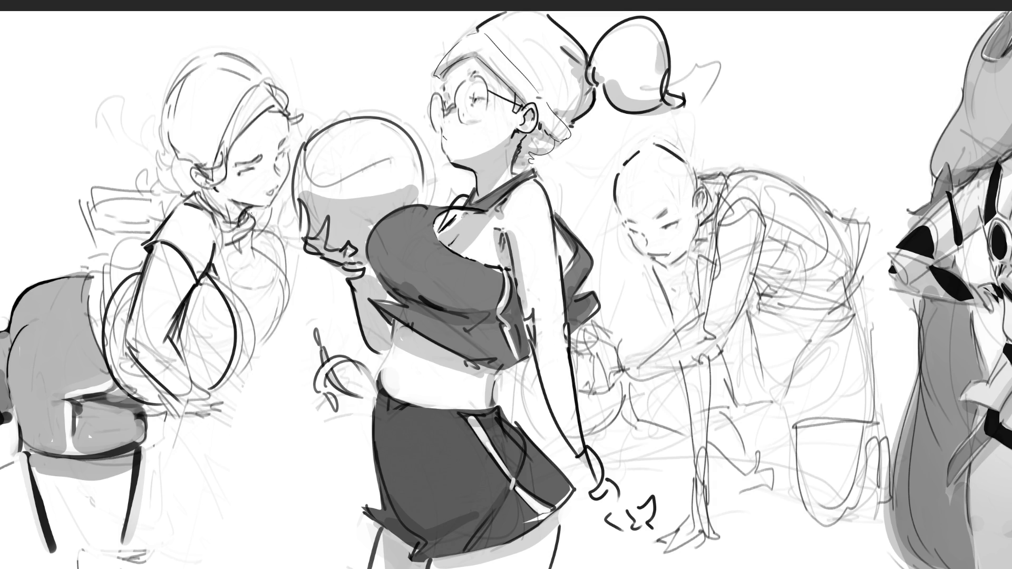
pyautogui.moveTo(230, 227); pyautogui.dragTo(255, 263)
pyautogui.moveTo(248, 212); pyautogui.dragTo(284, 274)
pyautogui.moveTo(89, 253); pyautogui.dragTo(147, 311)
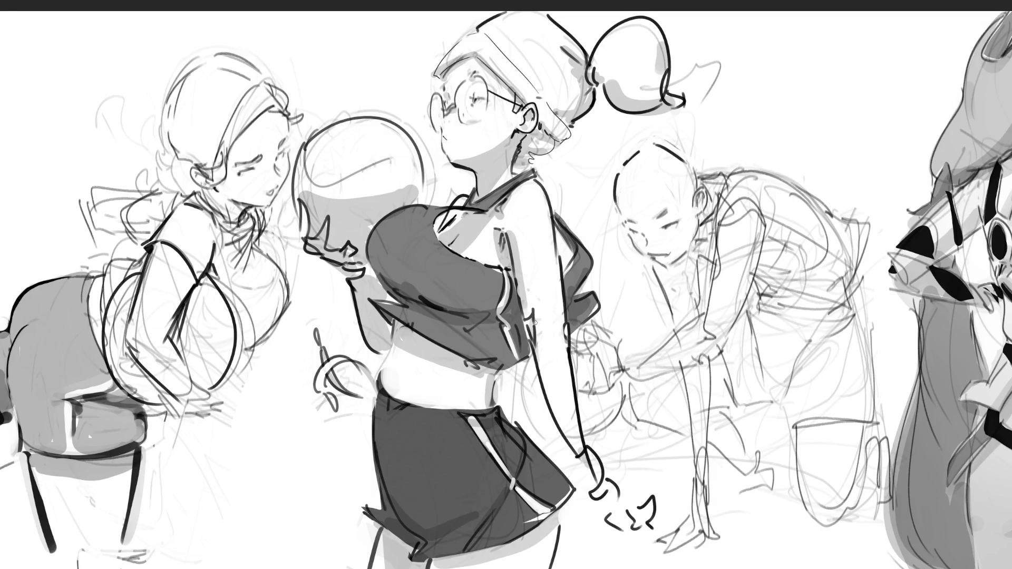
pyautogui.moveTo(134, 408); pyautogui.dragTo(140, 448)
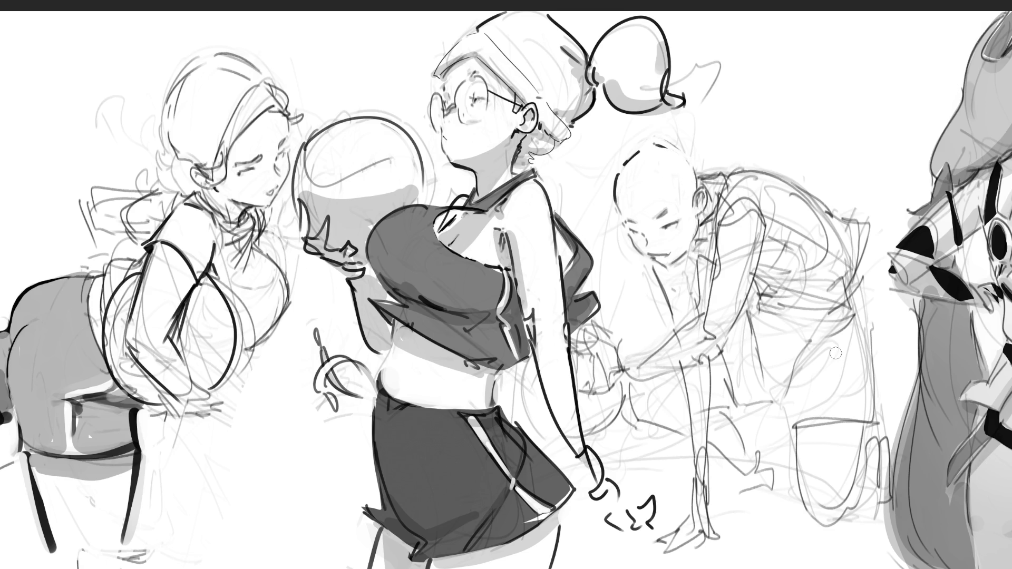
# Step: Redraw the arc along the bald figure's back, retrying several times until a shorter arc fits
pyautogui.moveTo(699, 167)
pyautogui.mouseDown()
pyautogui.moveTo(715, 176)
pyautogui.moveTo(780, 164)
pyautogui.mouseUp()
pyautogui.hotkey('ctrl', 'z')
pyautogui.moveTo(719, 170); pyautogui.dragTo(811, 209)
pyautogui.hotkey('ctrl', 'z')
pyautogui.moveTo(726, 172); pyautogui.dragTo(836, 209)
pyautogui.moveTo(775, 174); pyautogui.dragTo(875, 237)
pyautogui.hotkey('ctrl', 'z')
pyautogui.moveTo(796, 178); pyautogui.dragTo(867, 234)
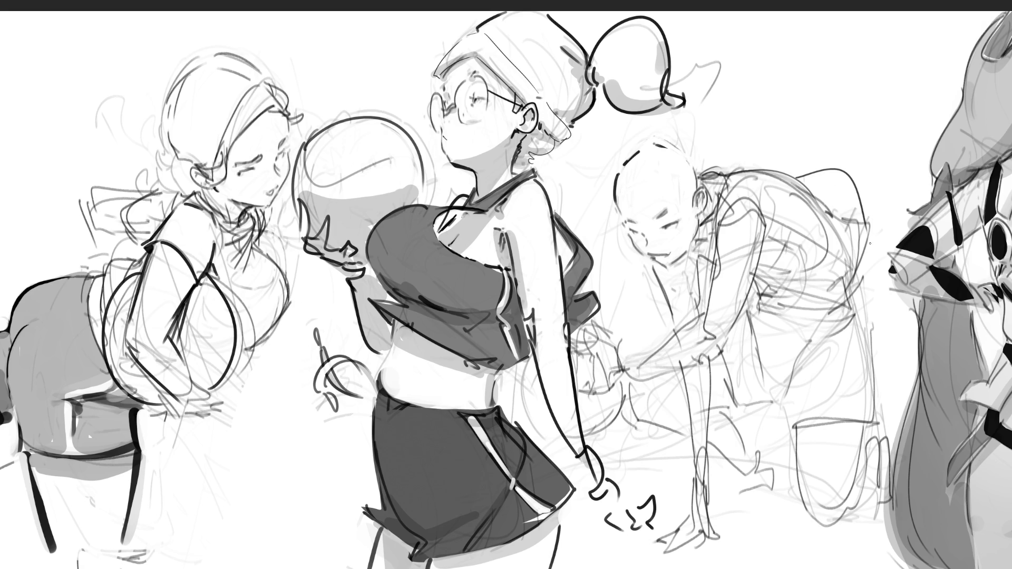
pyautogui.hotkey('ctrl', 'z')
pyautogui.moveTo(807, 182)
pyautogui.mouseDown()
pyautogui.moveTo(864, 191)
pyautogui.moveTo(868, 236)
pyautogui.mouseUp()
pyautogui.hotkey('ctrl', 'z')
pyautogui.moveTo(810, 180); pyautogui.dragTo(871, 233)
pyautogui.hotkey('ctrl', 'z')
pyautogui.moveTo(820, 191)
pyautogui.mouseDown()
pyautogui.moveTo(866, 227)
pyautogui.moveTo(850, 272)
pyautogui.mouseUp()
# Step: Hatch across the lower back and redraw the curved back contour
pyautogui.moveTo(753, 272); pyautogui.dragTo(839, 254)
pyautogui.moveTo(752, 298); pyautogui.dragTo(858, 273)
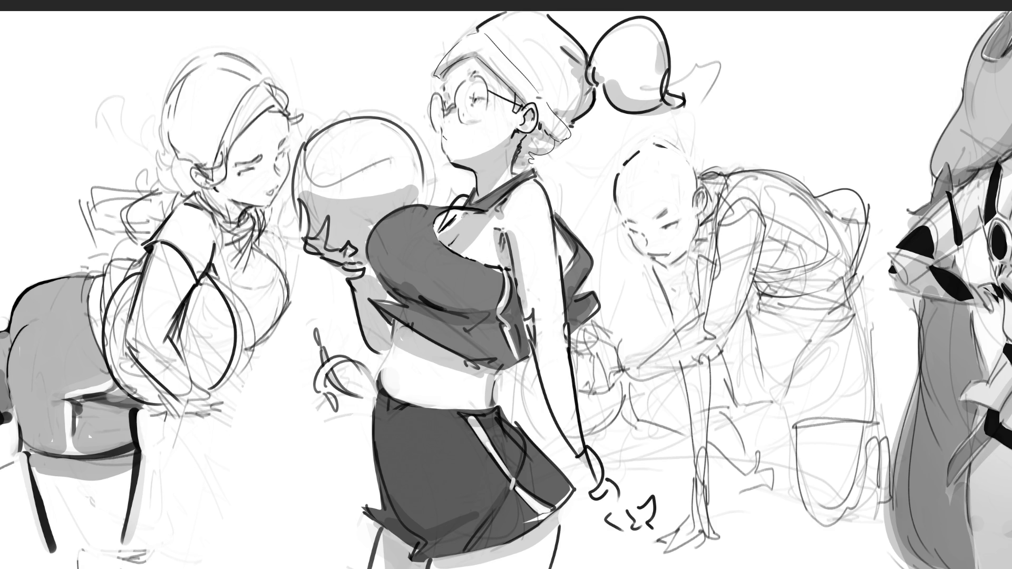
pyautogui.moveTo(762, 252); pyautogui.dragTo(810, 202)
pyautogui.moveTo(717, 214); pyautogui.dragTo(807, 184)
pyautogui.hotkey('ctrl', 'z')
pyautogui.moveTo(719, 211)
pyautogui.mouseDown()
pyautogui.moveTo(802, 182)
pyautogui.moveTo(821, 256)
pyautogui.moveTo(823, 242)
pyautogui.mouseUp()
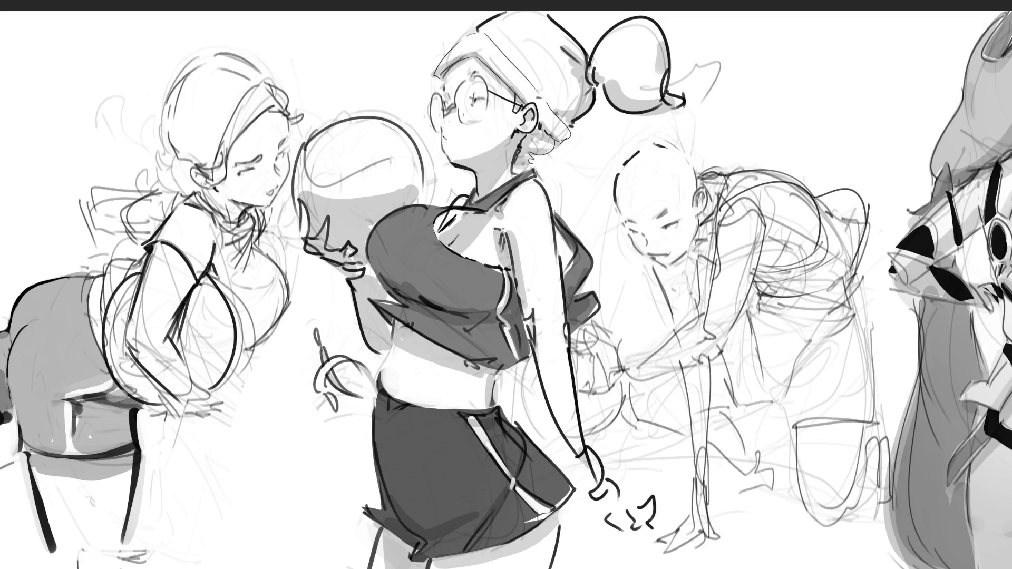
# Step: Block in the hip, side and an L-shaped boxy contour for the bent leg
pyautogui.moveTo(739, 316)
pyautogui.mouseDown()
pyautogui.moveTo(759, 301)
pyautogui.moveTo(857, 293)
pyautogui.moveTo(867, 320)
pyautogui.mouseUp()
pyautogui.moveTo(843, 283)
pyautogui.mouseDown()
pyautogui.moveTo(868, 335)
pyautogui.moveTo(815, 349)
pyautogui.moveTo(796, 391)
pyautogui.moveTo(769, 376)
pyautogui.mouseUp()
pyautogui.moveTo(738, 308)
pyautogui.mouseDown()
pyautogui.moveTo(745, 348)
pyautogui.moveTo(736, 332)
pyautogui.mouseUp()
pyautogui.moveTo(798, 379); pyautogui.dragTo(734, 409)
pyautogui.moveTo(717, 346)
pyautogui.mouseDown()
pyautogui.moveTo(734, 407)
pyautogui.moveTo(784, 409)
pyautogui.moveTo(782, 389)
pyautogui.moveTo(880, 384)
pyautogui.moveTo(879, 417)
pyautogui.mouseUp()
pyautogui.moveTo(790, 404)
pyautogui.mouseDown()
pyautogui.moveTo(807, 426)
pyautogui.moveTo(835, 340)
pyautogui.mouseUp()
pyautogui.moveTo(873, 300)
pyautogui.mouseDown()
pyautogui.moveTo(852, 369)
pyautogui.moveTo(879, 403)
pyautogui.moveTo(877, 428)
pyautogui.mouseUp()
pyautogui.moveTo(801, 388); pyautogui.dragTo(800, 415)
pyautogui.moveTo(796, 421); pyautogui.dragTo(830, 416)
pyautogui.moveTo(886, 400); pyautogui.dragTo(890, 436)
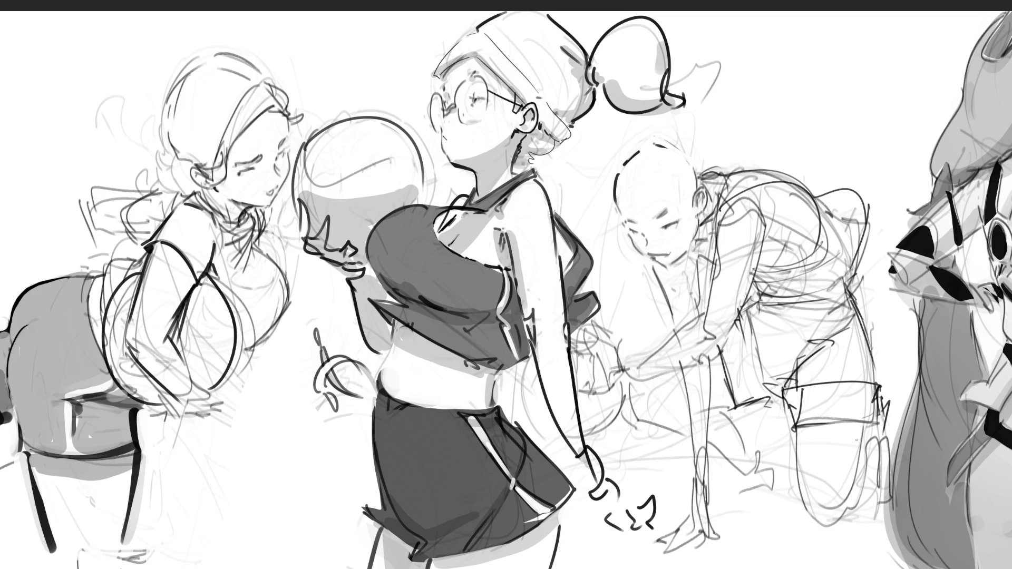
pyautogui.moveTo(706, 359); pyautogui.dragTo(734, 399)
pyautogui.moveTo(711, 350); pyautogui.dragTo(726, 376)
# Step: Firm up the hip and leg lines, hatch the thigh, and erase then redraw the thigh's right edge darker
pyautogui.moveTo(783, 299)
pyautogui.mouseDown()
pyautogui.moveTo(785, 318)
pyautogui.moveTo(760, 339)
pyautogui.mouseUp()
pyautogui.moveTo(772, 330); pyautogui.dragTo(753, 365)
pyautogui.moveTo(752, 312); pyautogui.dragTo(736, 361)
pyautogui.moveTo(752, 376); pyautogui.dragTo(764, 397)
pyautogui.moveTo(829, 350); pyautogui.dragTo(798, 380)
pyautogui.moveTo(825, 359); pyautogui.dragTo(803, 377)
pyautogui.moveTo(842, 305); pyautogui.dragTo(839, 322)
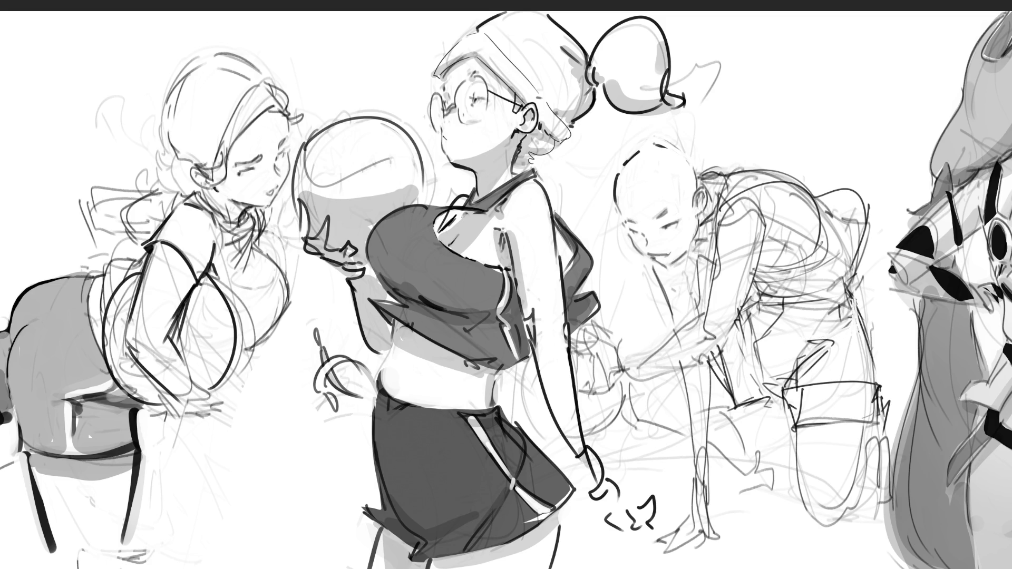
pyautogui.moveTo(854, 288); pyautogui.dragTo(868, 357)
pyautogui.moveTo(863, 312); pyautogui.dragTo(869, 363)
pyautogui.moveTo(864, 315); pyautogui.dragTo(870, 362)
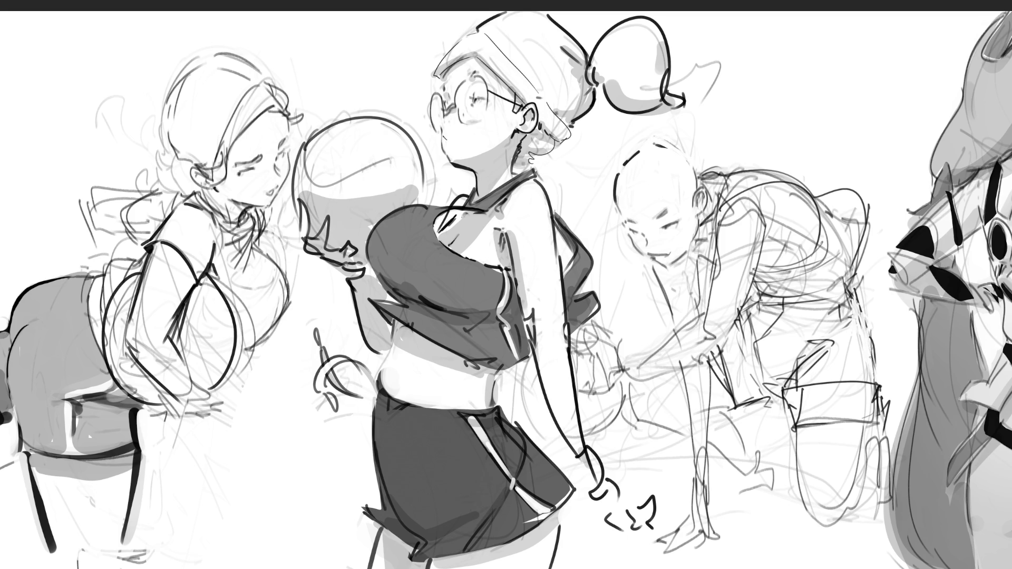
pyautogui.moveTo(867, 317); pyautogui.dragTo(872, 373)
# Step: Define the knees with short strokes and draw looped cuffs on both wrists
pyautogui.moveTo(784, 389); pyautogui.dragTo(796, 418)
pyautogui.moveTo(875, 388); pyautogui.dragTo(883, 395)
pyautogui.moveTo(721, 356); pyautogui.dragTo(720, 378)
pyautogui.moveTo(692, 476)
pyautogui.mouseDown()
pyautogui.moveTo(691, 456)
pyautogui.moveTo(707, 482)
pyautogui.mouseUp()
pyautogui.moveTo(693, 484); pyautogui.dragTo(707, 485)
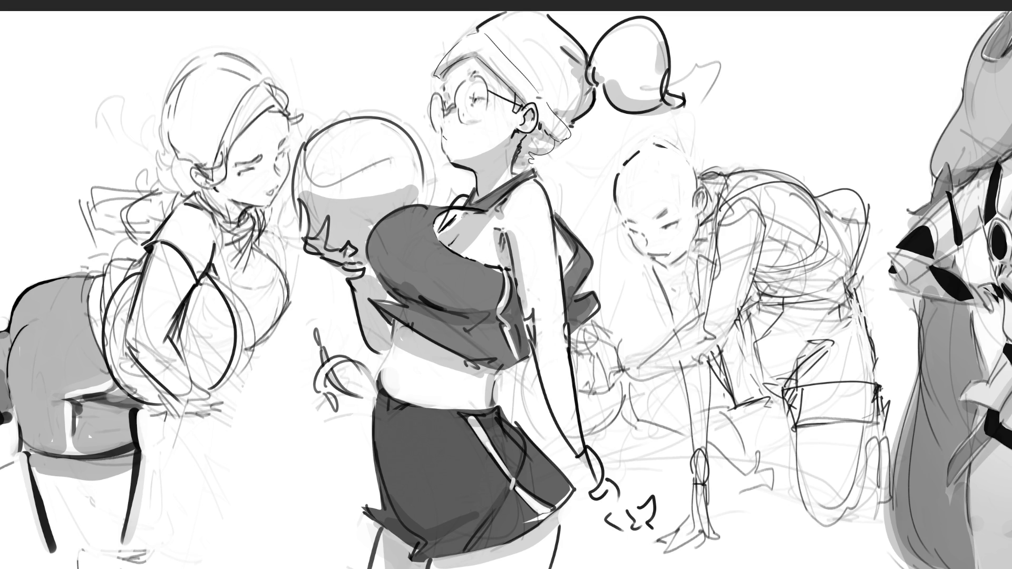
pyautogui.moveTo(647, 357)
pyautogui.mouseDown()
pyautogui.moveTo(640, 380)
pyautogui.moveTo(623, 380)
pyautogui.moveTo(645, 386)
pyautogui.mouseUp()
# Step: Zoom out to the full canvas and paint white highlight strokes across the hair and by the chest ornament
pyautogui.scroll(-5, 436, 281)
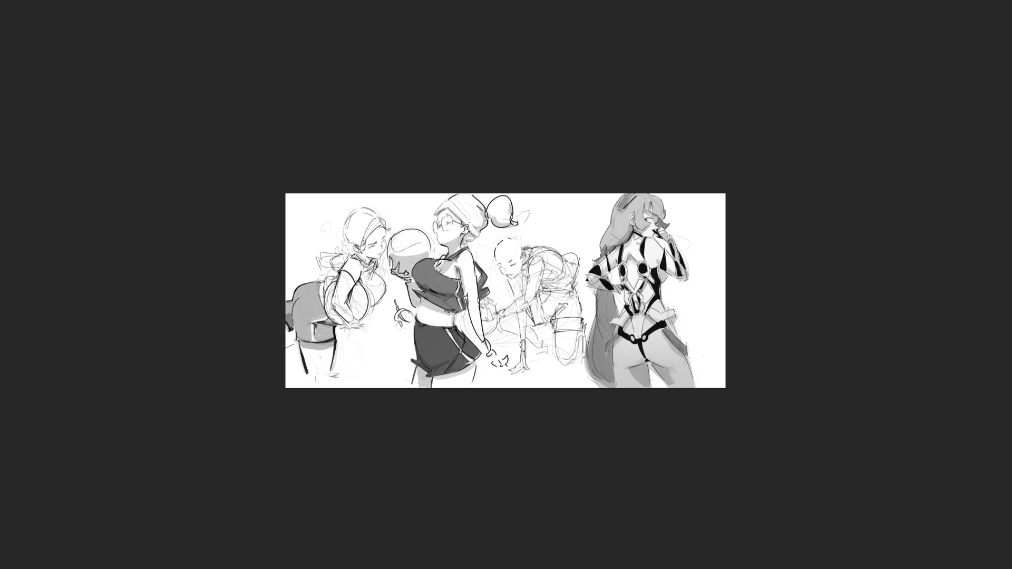
pyautogui.moveTo(629, 207); pyautogui.dragTo(665, 204)
pyautogui.moveTo(639, 263)
pyautogui.mouseDown()
pyautogui.moveTo(651, 261)
pyautogui.moveTo(647, 274)
pyautogui.mouseUp()
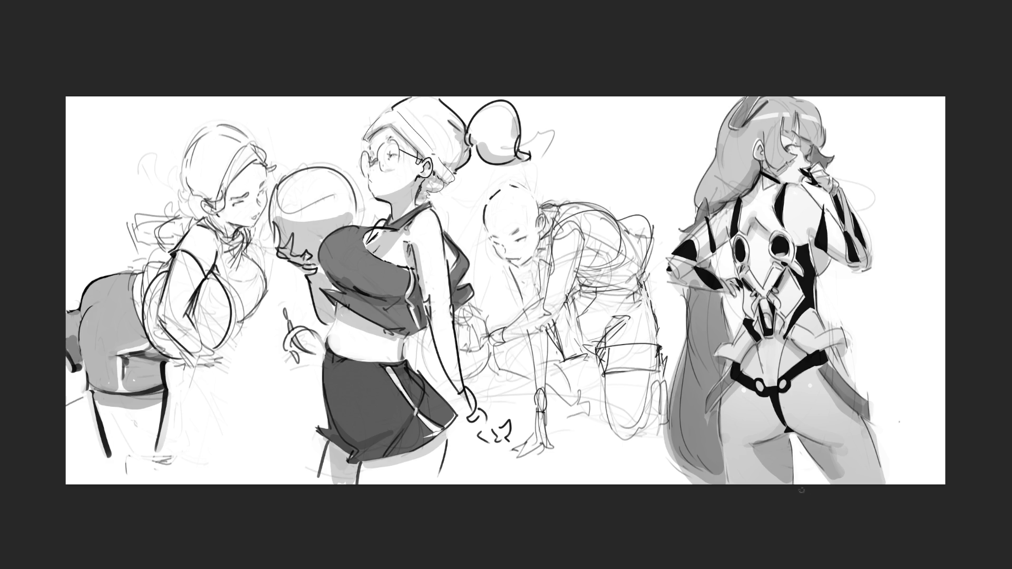
# Step: Add faint brightening strokes to the right figure's hip and down her leg
pyautogui.moveTo(839, 352); pyautogui.dragTo(842, 347)
pyautogui.moveTo(873, 422); pyautogui.dragTo(876, 466)
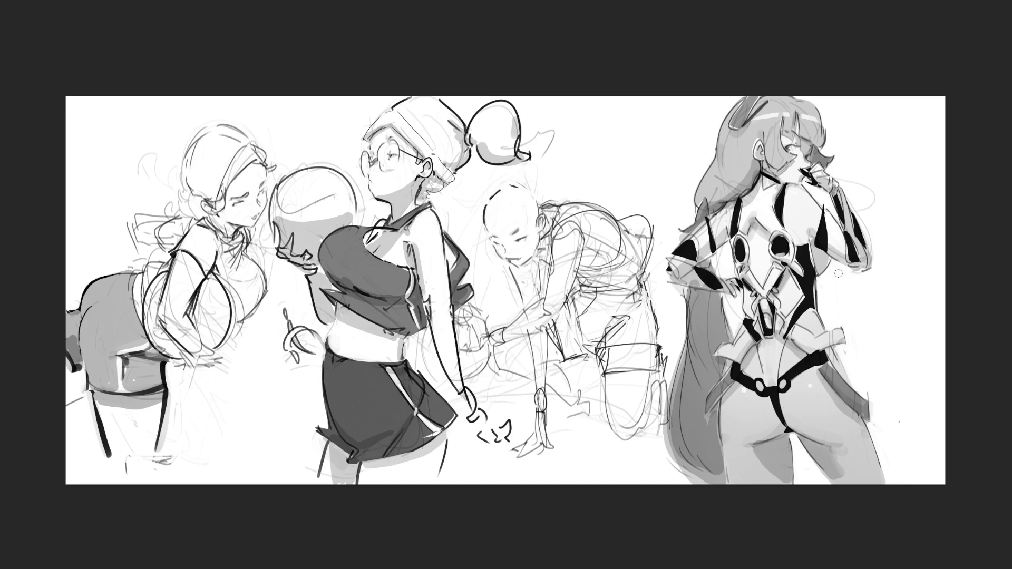